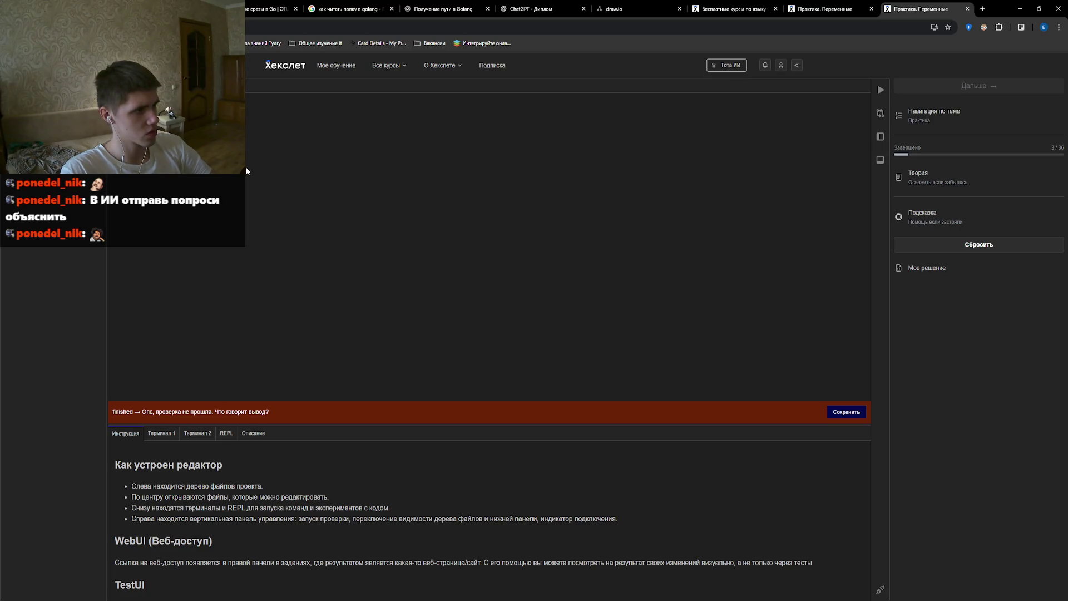
Paste the failed test output into the Тота ИИ assistant chat and send it.
{"action": "left_click", "coordinate": [727, 65]}
{"action": "type", "text": "make: Entering directory '/usr/src/app' go test -v # exercise [exercise.test] ./solution.go:10:6: undefined: fmt.Printnl FAIL exercise [build failed] make: *** [Makefile:2: test] Error 1 make: Leaving directory '/usr/src/app'"}
{"action": "left_click", "coordinate": [854, 591]}
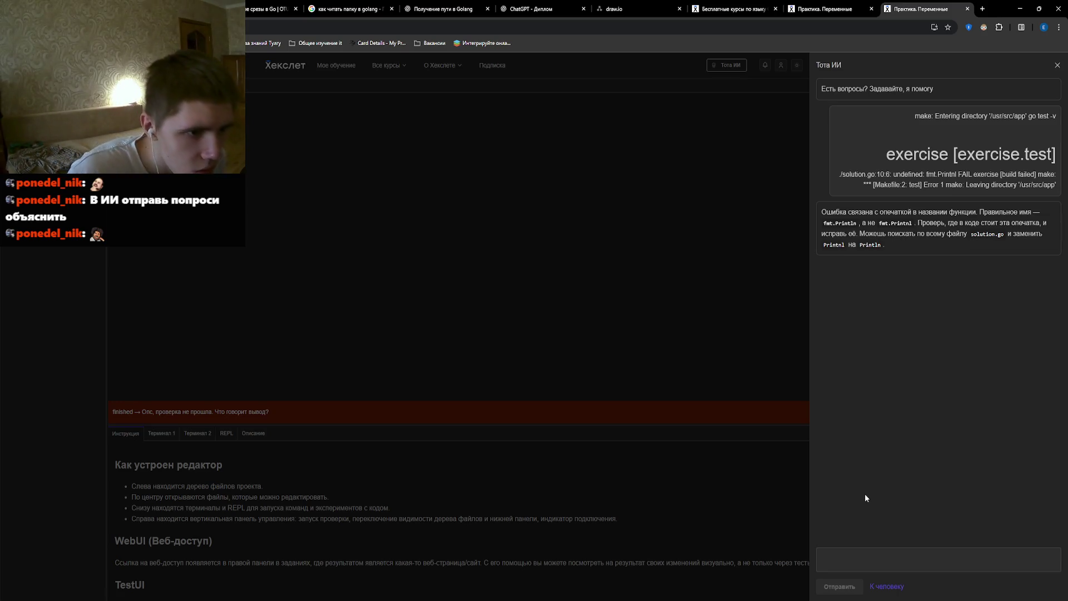
Close the assistant, rerun the exercise tests until they pass, and continue to the Functions lesson.
{"action": "left_click", "coordinate": [747, 372]}
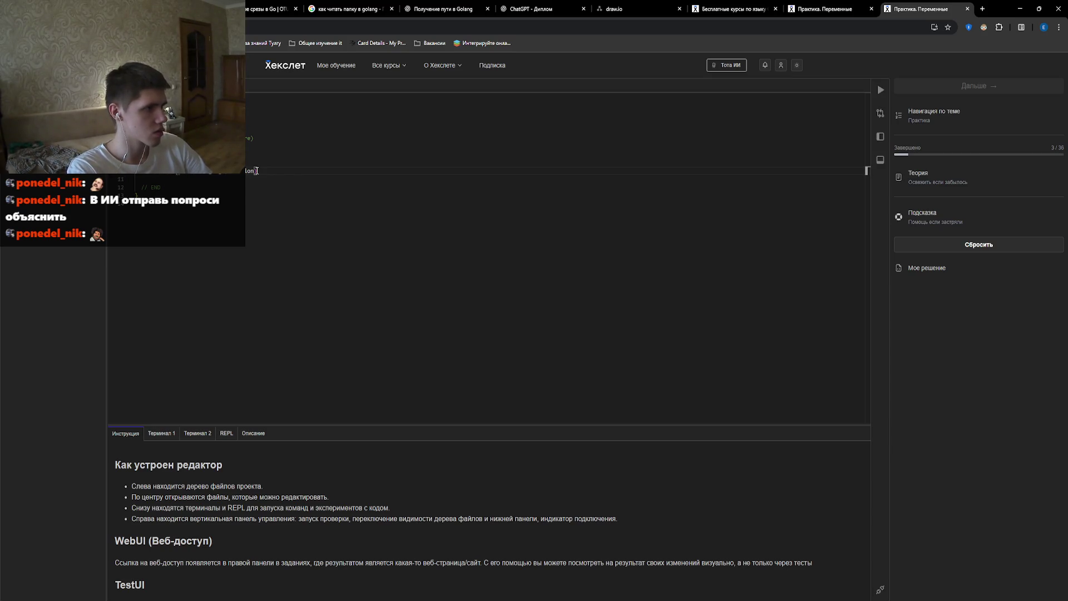
{"action": "left_click", "coordinate": [880, 90]}
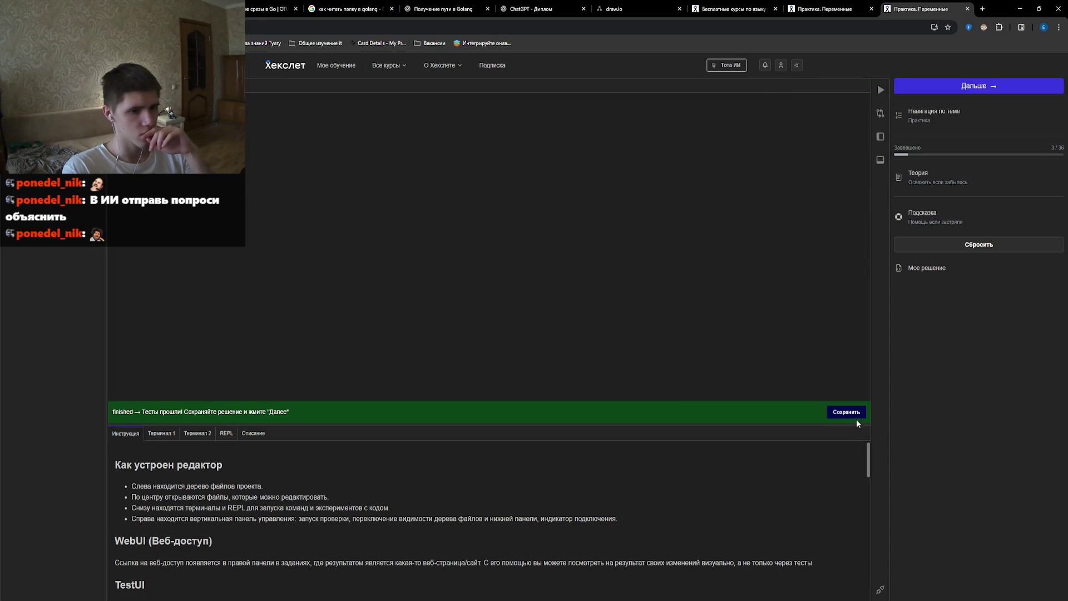
{"action": "left_click", "coordinate": [991, 86]}
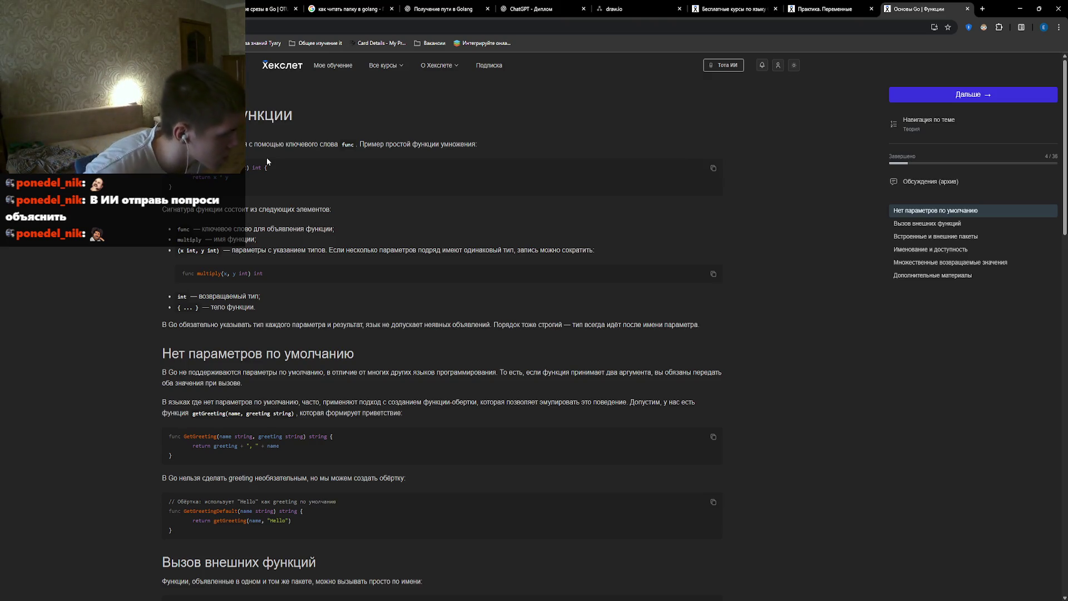
Read down through the 'Основы Go | Функции' lesson sections, then continue to the Functions quiz.
{"action": "scroll", "coordinate": [261, 325], "scroll_direction": "down", "scroll_amount": 3}
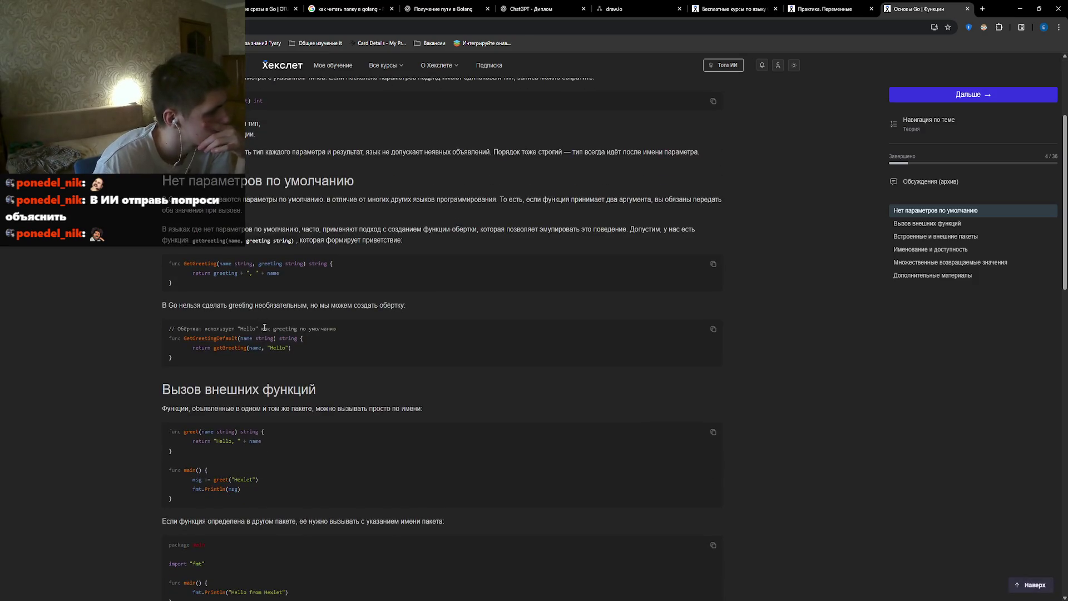
{"action": "scroll", "coordinate": [265, 328], "scroll_direction": "down", "scroll_amount": 2}
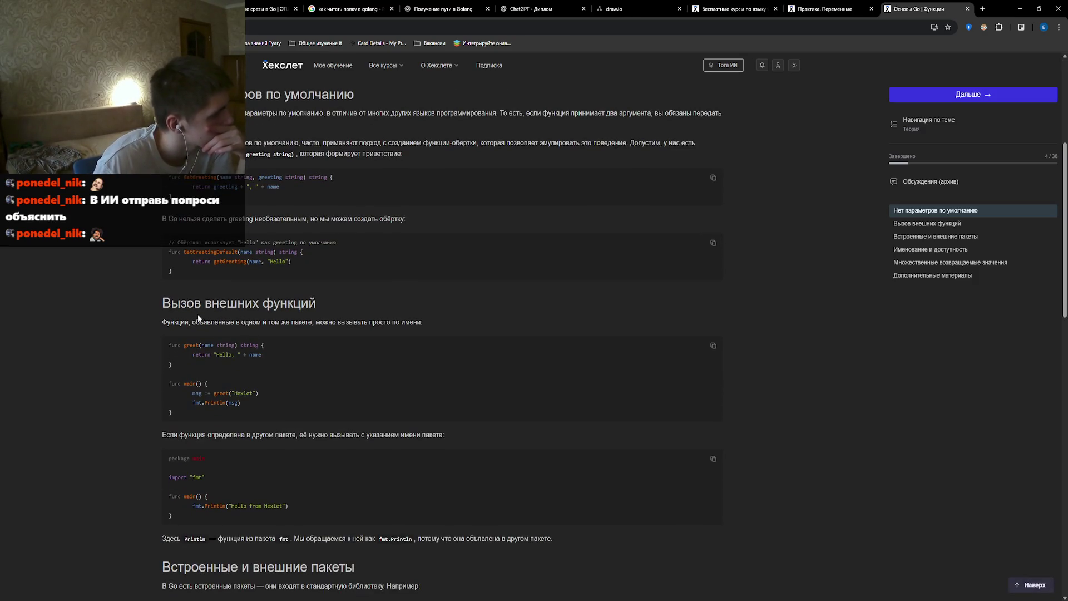
{"action": "scroll", "coordinate": [198, 318], "scroll_direction": "down", "scroll_amount": 1}
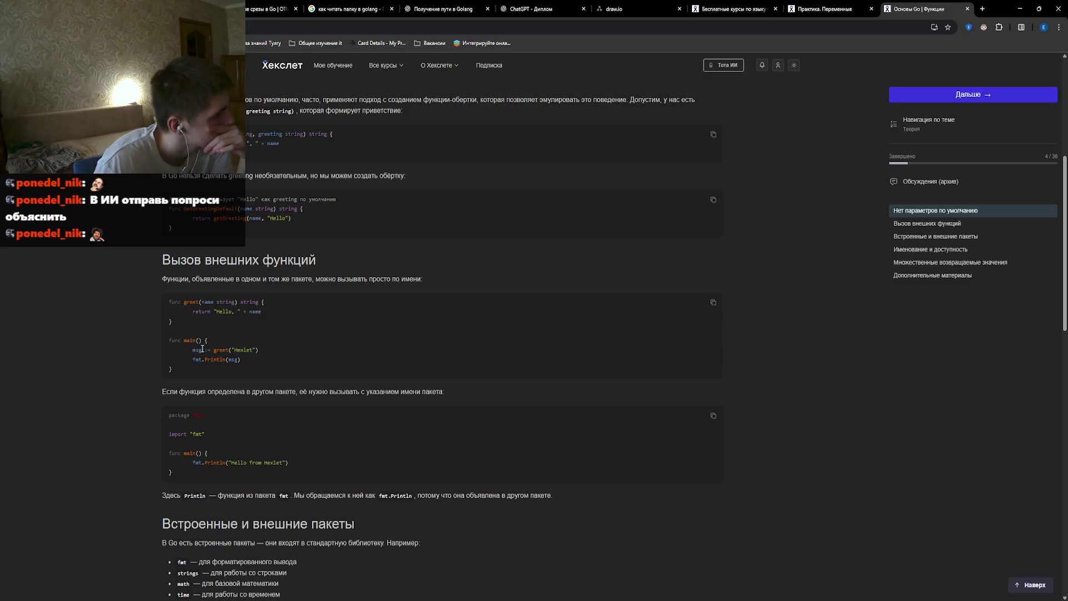
{"action": "scroll", "coordinate": [208, 368], "scroll_direction": "down", "scroll_amount": 1}
{"action": "scroll", "coordinate": [207, 368], "scroll_direction": "down", "scroll_amount": 7}
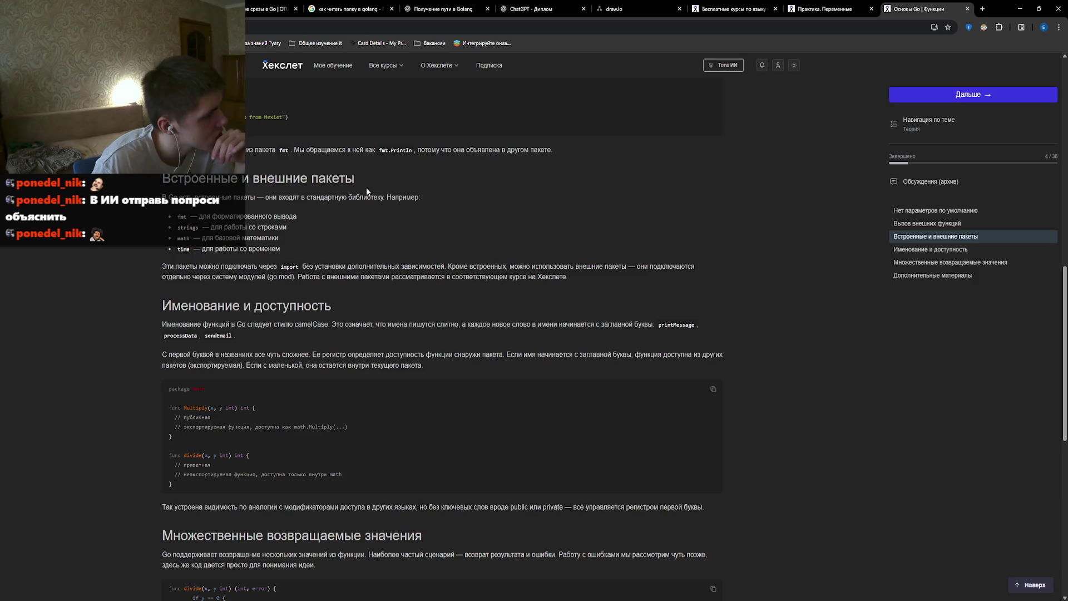
{"action": "scroll", "coordinate": [382, 246], "scroll_direction": "down", "scroll_amount": 6}
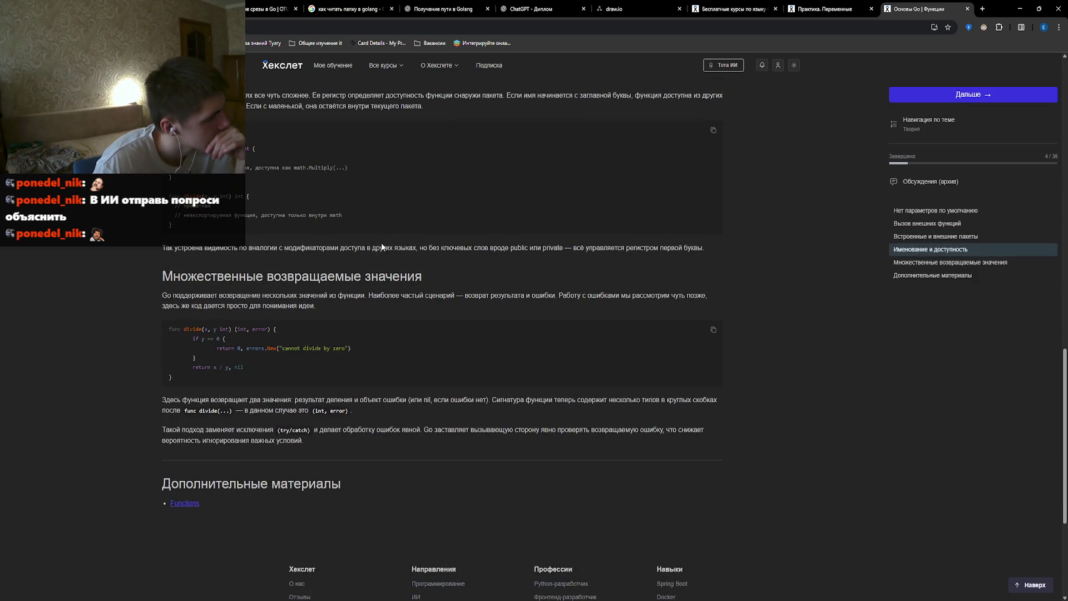
{"action": "left_click", "coordinate": [961, 99]}
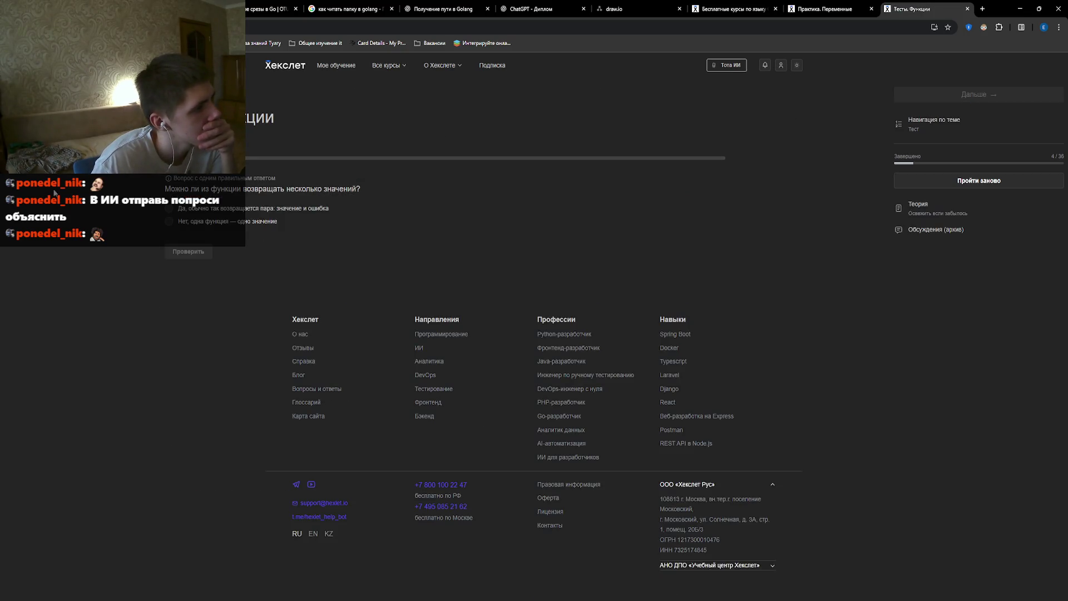
Answer yes, a Go function can return several values, and go to the next question.
{"action": "left_click", "coordinate": [169, 209]}
{"action": "left_click", "coordinate": [195, 251]}
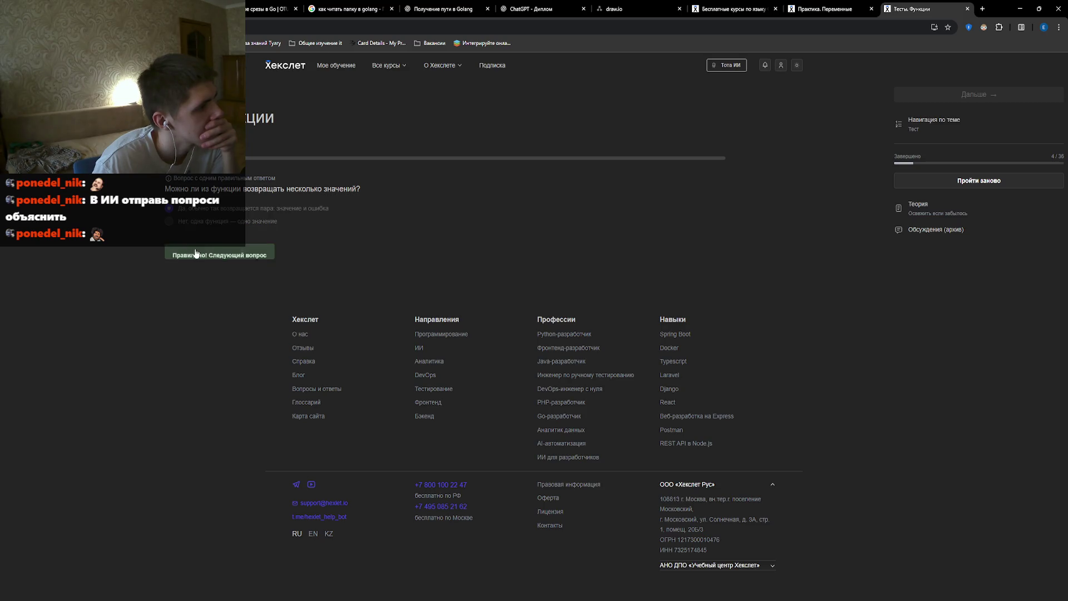
{"action": "left_click", "coordinate": [221, 251]}
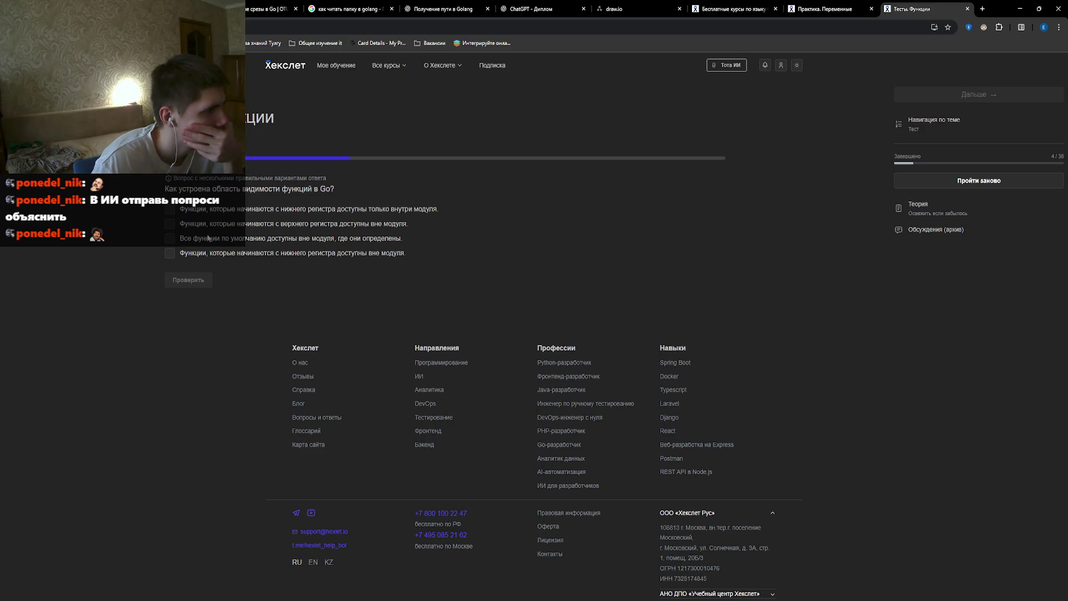
Tick the lowercase-private and uppercase-exported name statements, check, then select the two-int function question text.
{"action": "left_click", "coordinate": [170, 210]}
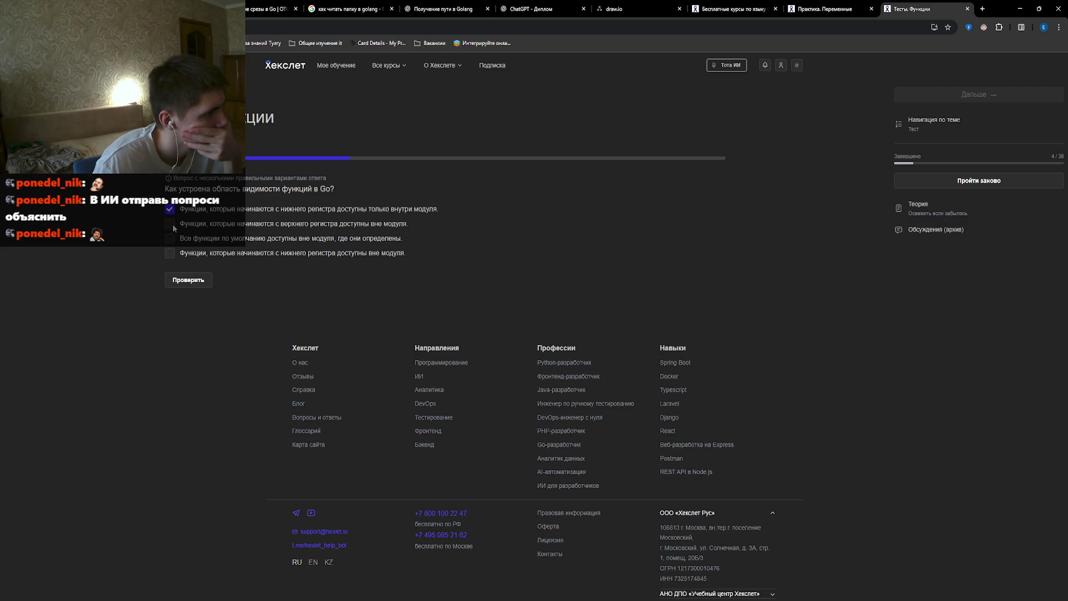
{"action": "left_click", "coordinate": [173, 226]}
{"action": "left_click", "coordinate": [191, 281]}
{"action": "key", "text": "Return"}
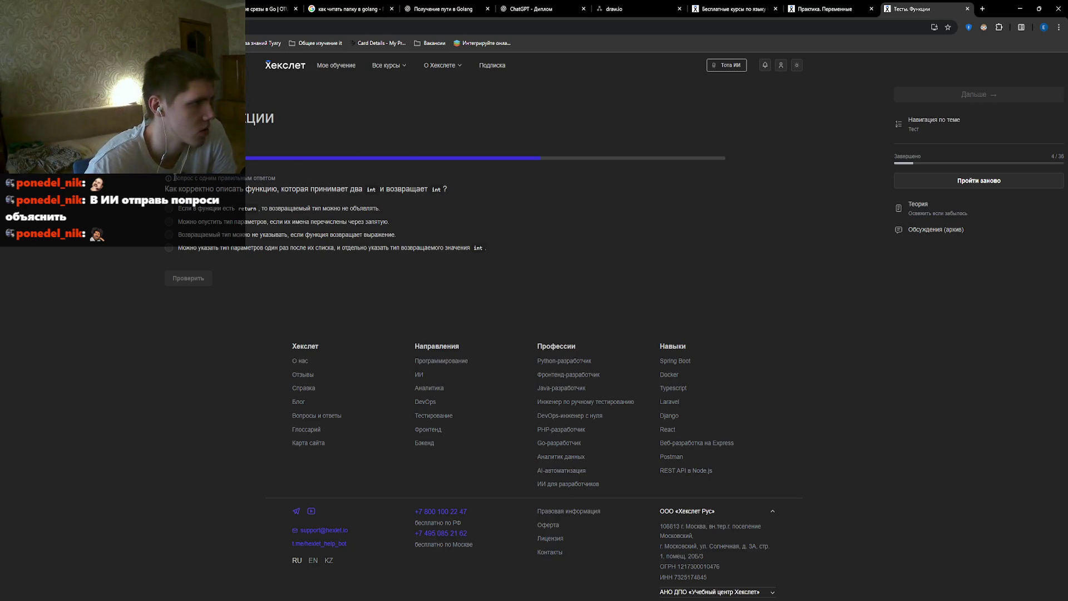
{"action": "left_click_drag", "start_coordinate": [165, 189], "coordinate": [461, 183]}
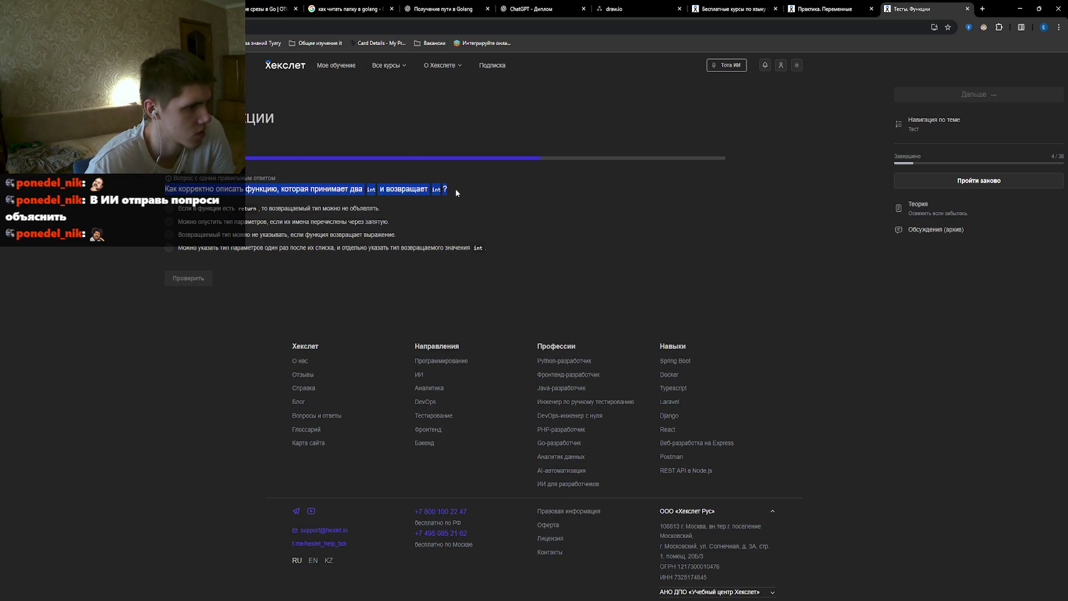
{"action": "left_click", "coordinate": [723, 66]}
{"action": "type", "text": "xnj"}
{"action": "key", "text": "BackSpace"}
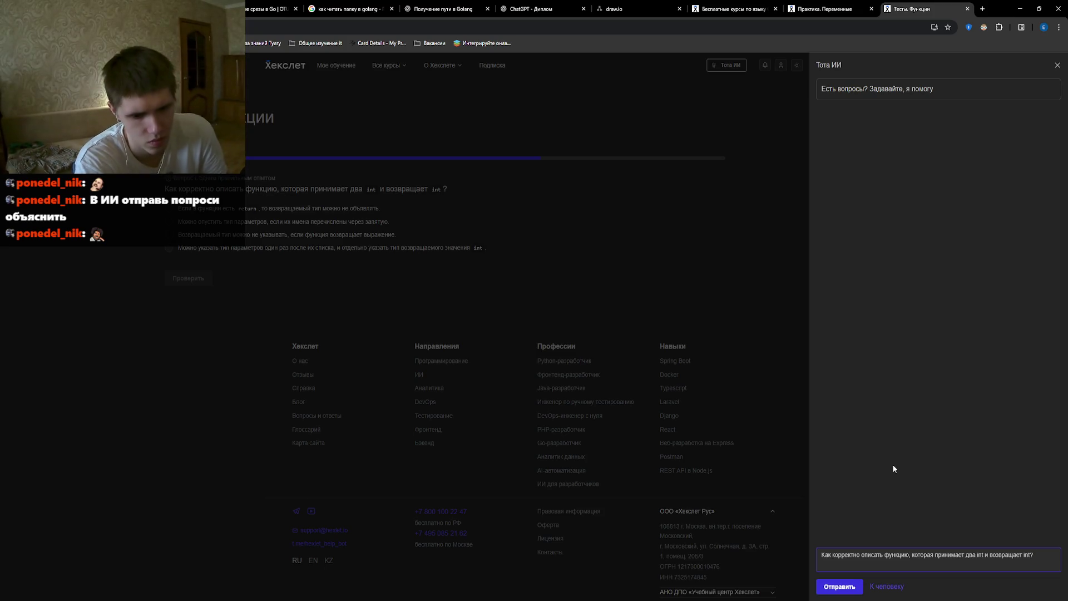
{"action": "key", "text": "BackSpace"}
{"action": "key", "text": "BackSpace"}
{"action": "key", "text": "BackSpace"}
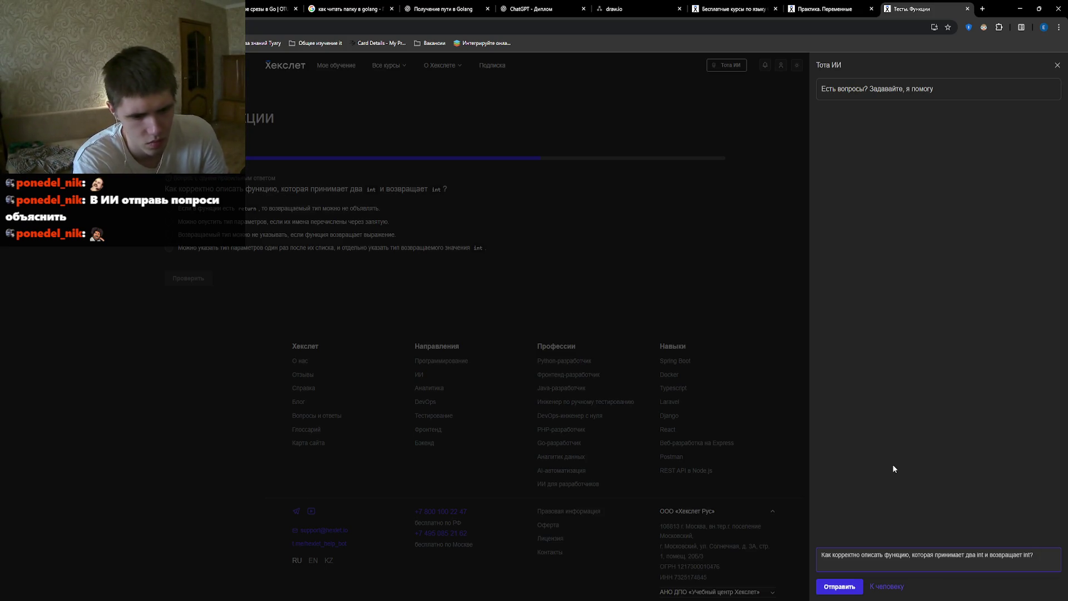
{"action": "type", "text": " что от"}
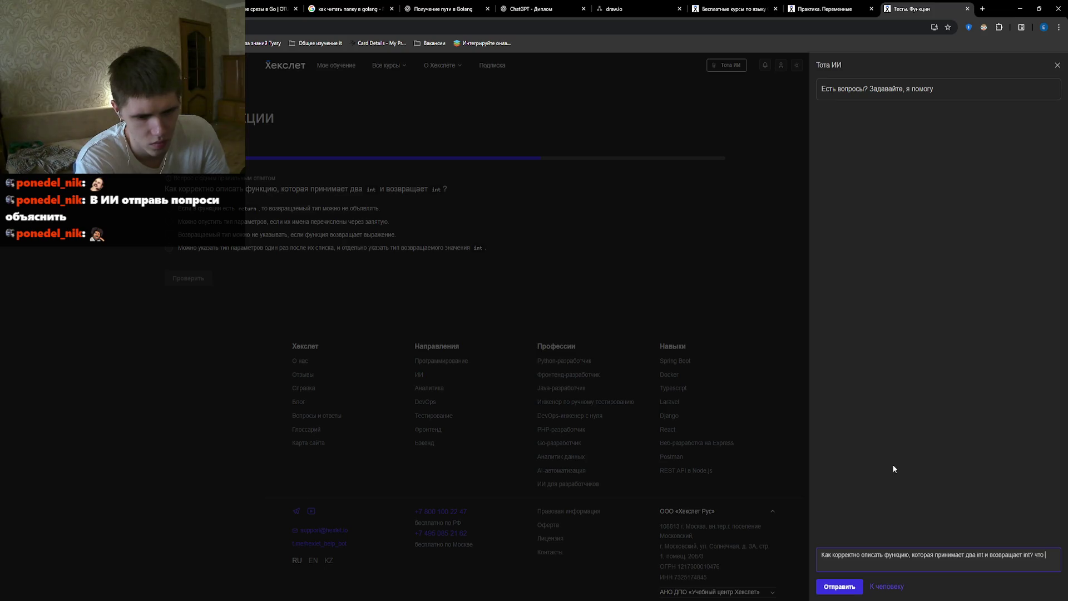
{"action": "type", "text": " меня"}
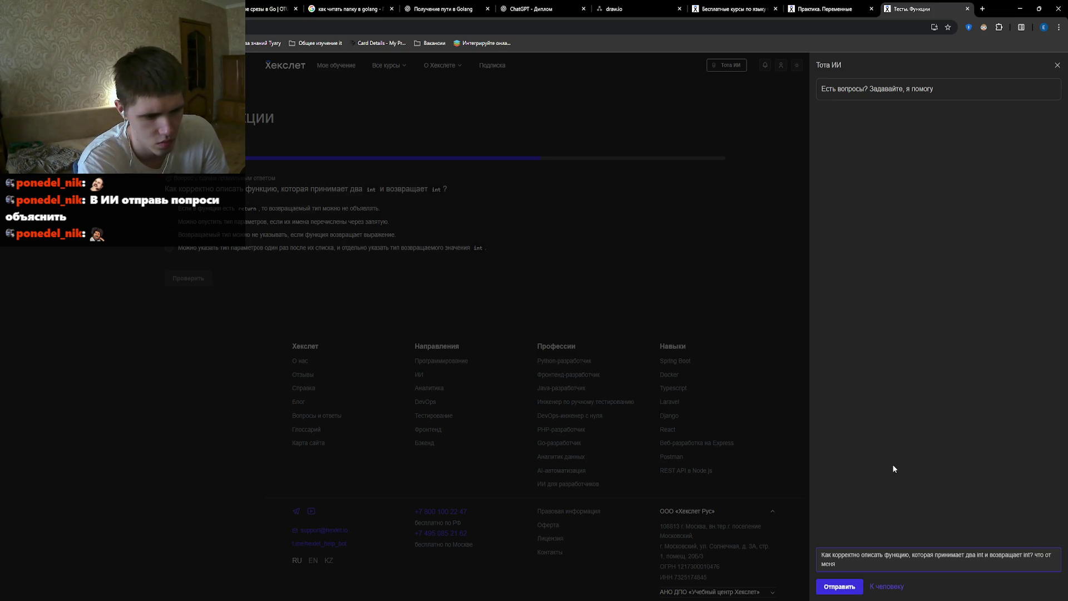
{"action": "type", "text": " хотят"}
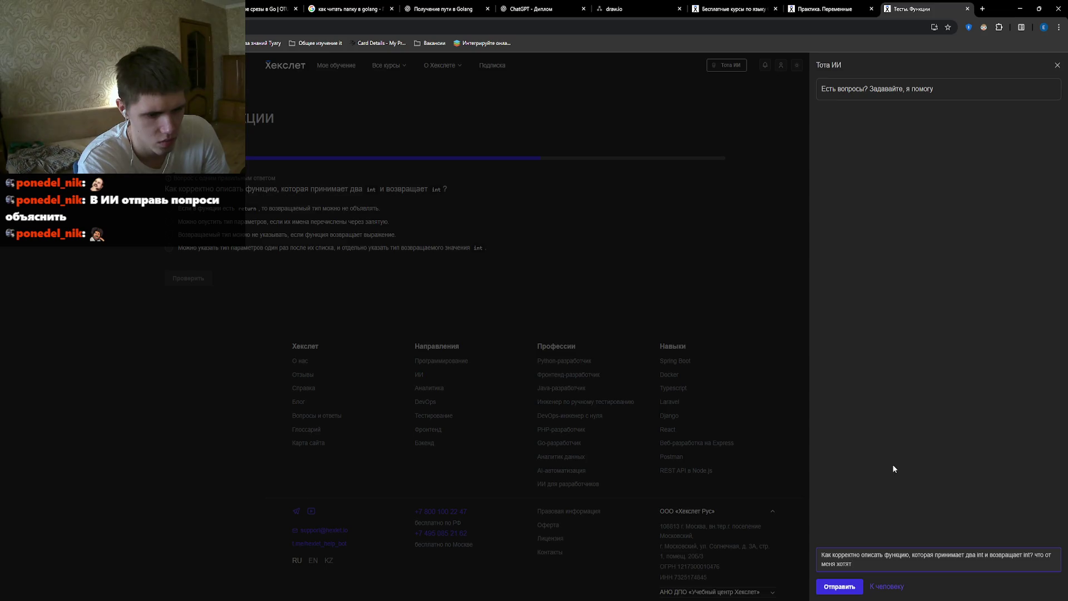
{"action": "type", "text": " я сам "}
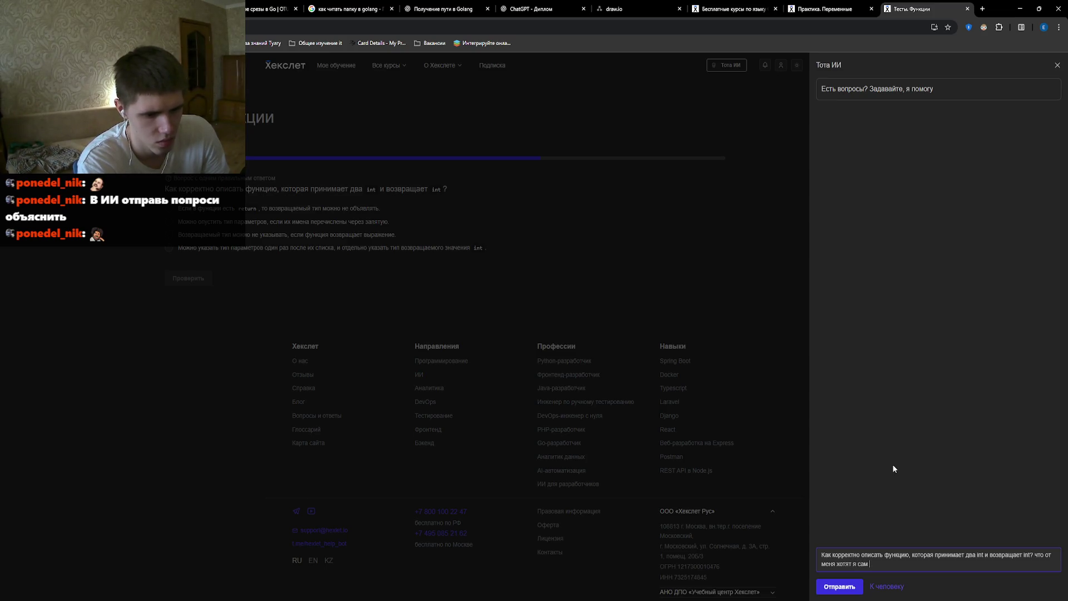
{"action": "type", "text": "вопрос не помн"}
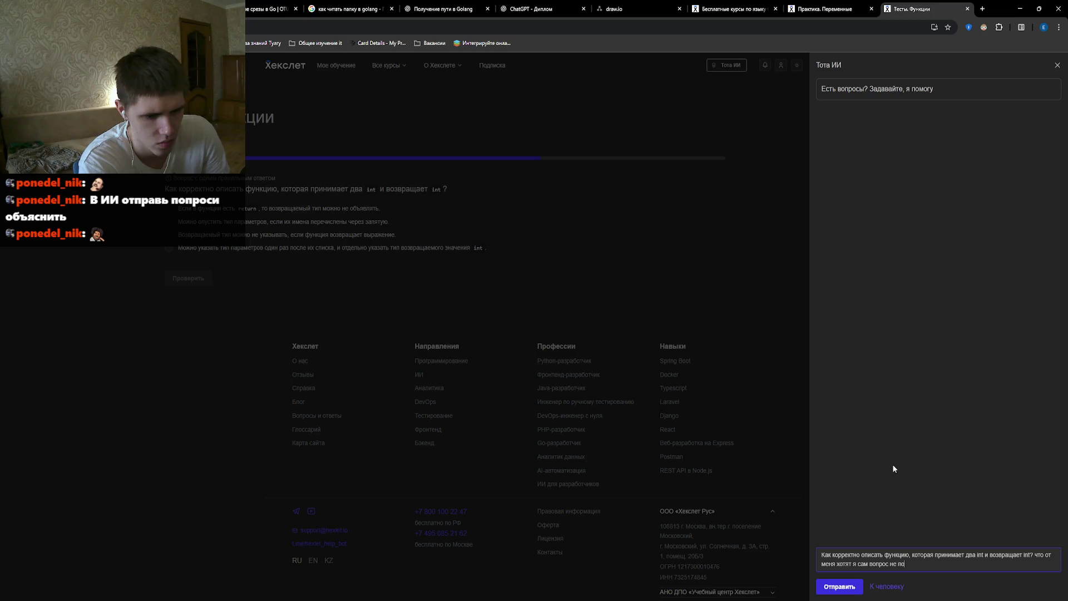
{"action": "key", "text": "BackSpace"}
{"action": "key", "text": "BackSpace"}
{"action": "type", "text": "нимаю"}
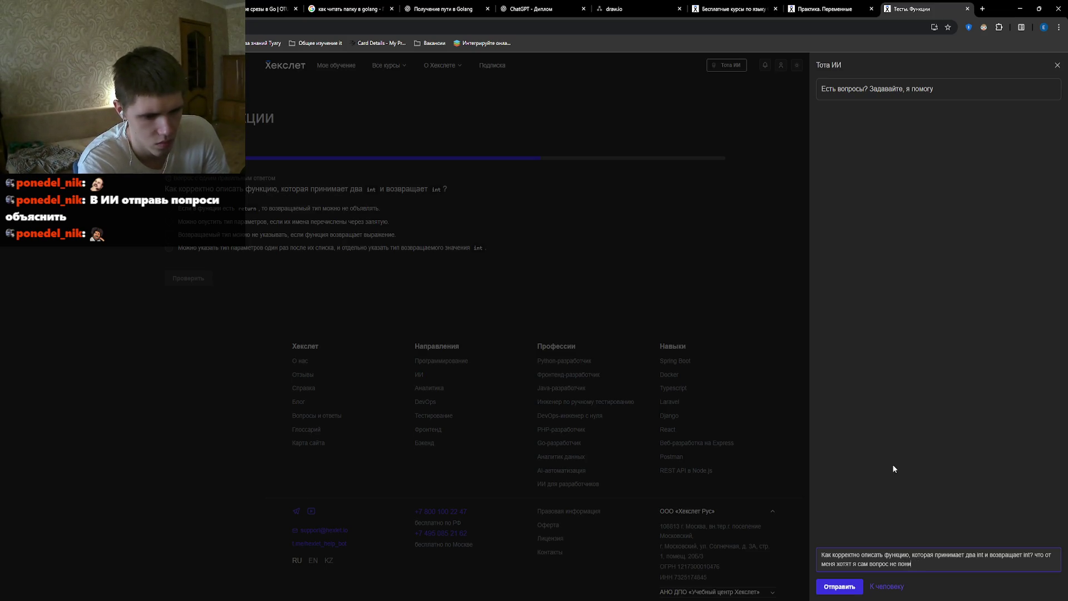
{"action": "key", "text": "shift+Return"}
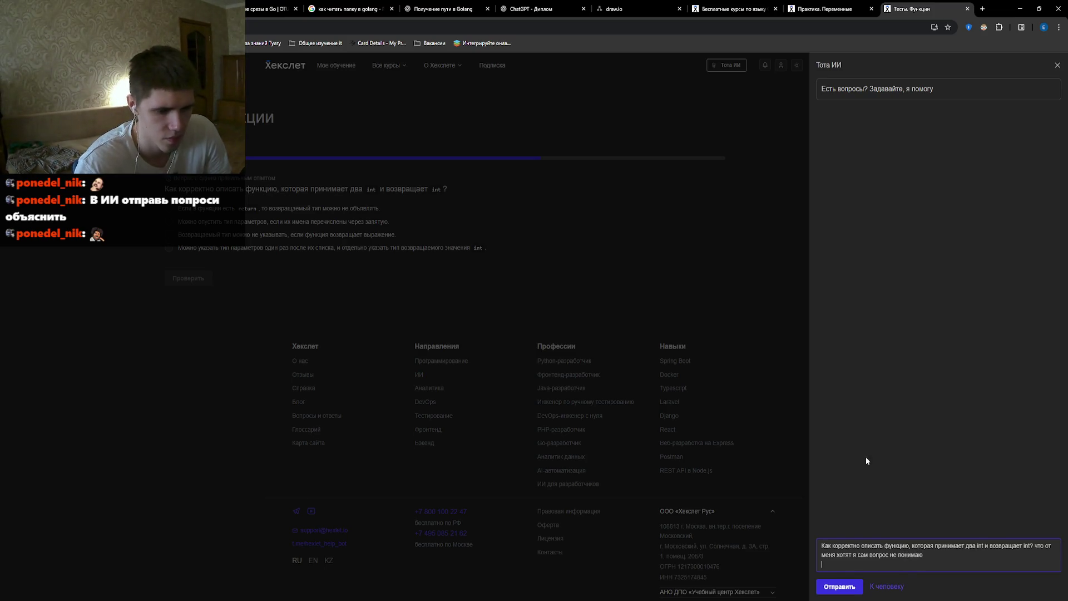
{"action": "left_click", "coordinate": [840, 586]}
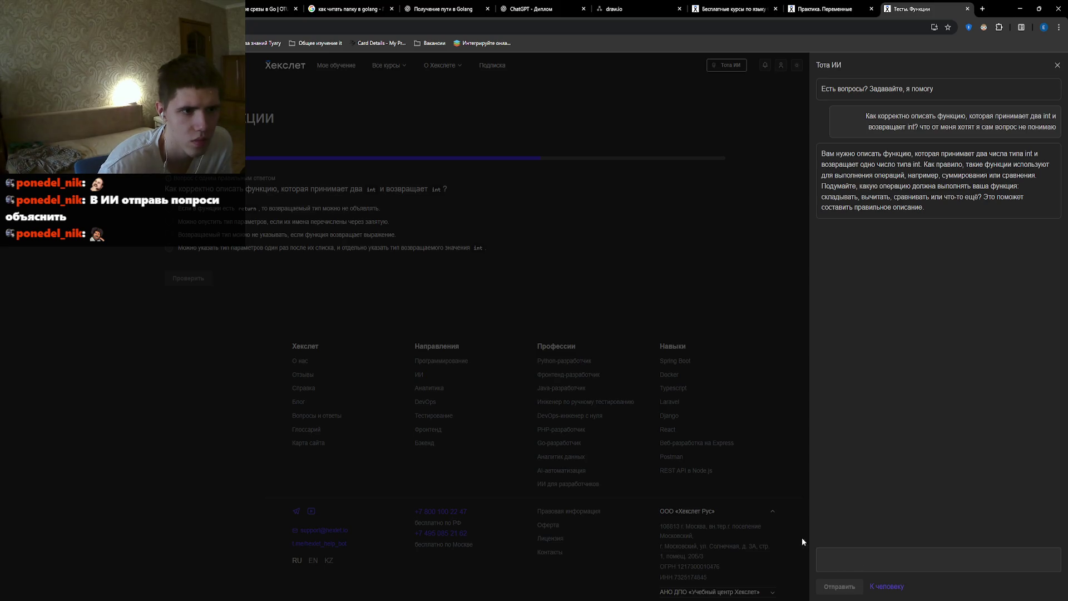
{"action": "left_click", "coordinate": [648, 394]}
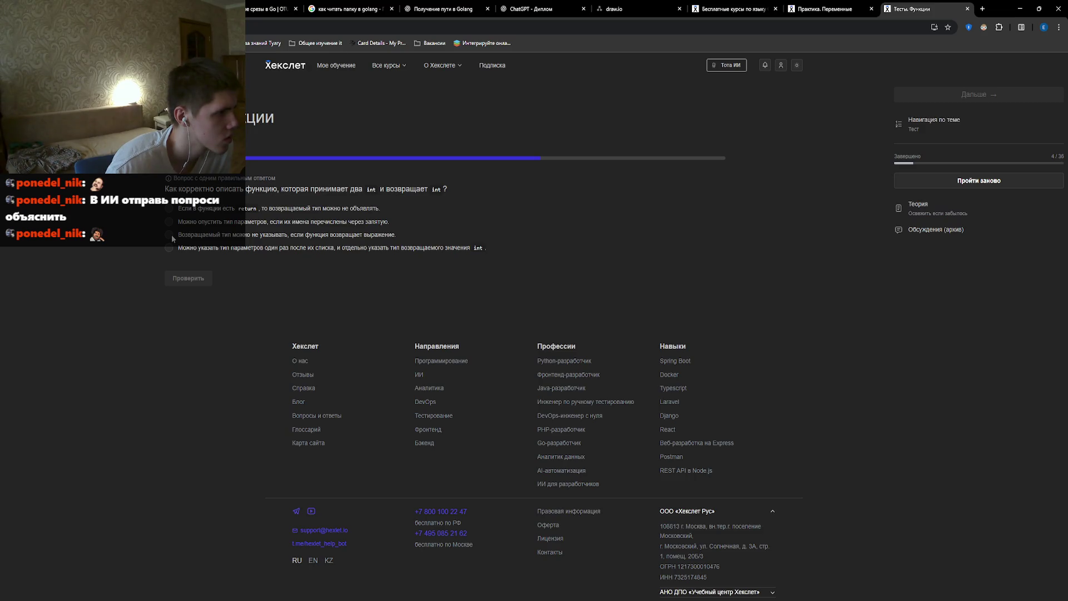
Answer that a shared parameter type is listed once, then open the Functions practice and run its tests.
{"action": "left_click", "coordinate": [170, 234]}
{"action": "left_click", "coordinate": [186, 278]}
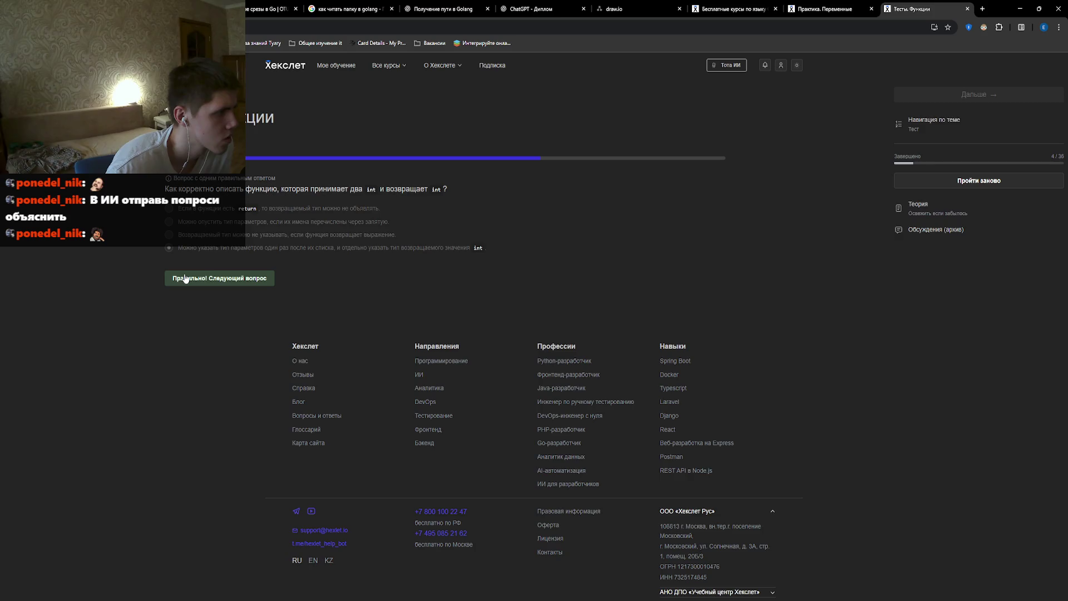
{"action": "left_click", "coordinate": [217, 279]}
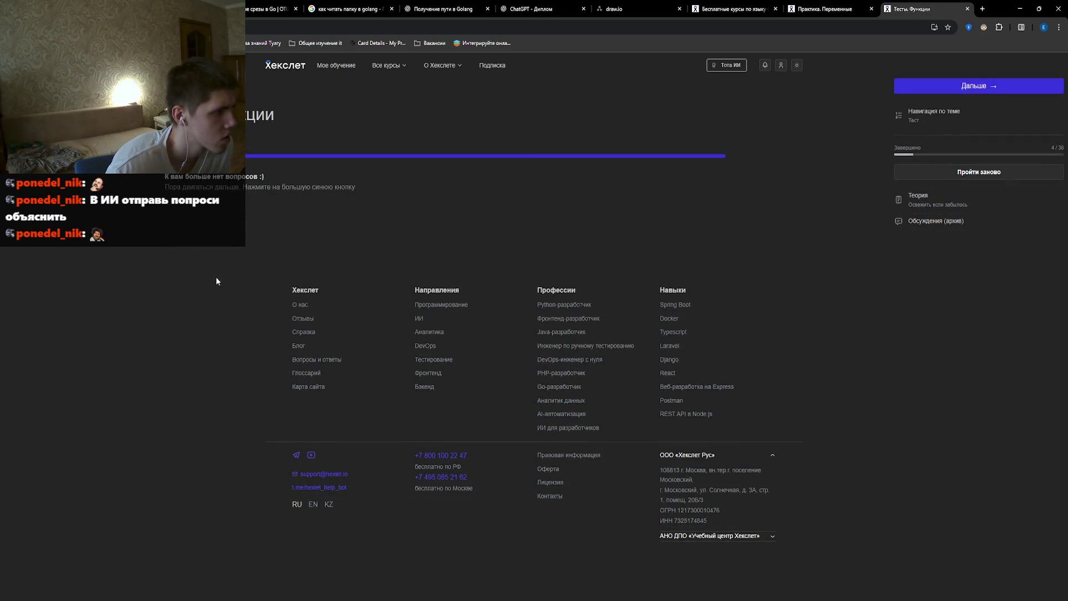
{"action": "left_click", "coordinate": [1033, 83]}
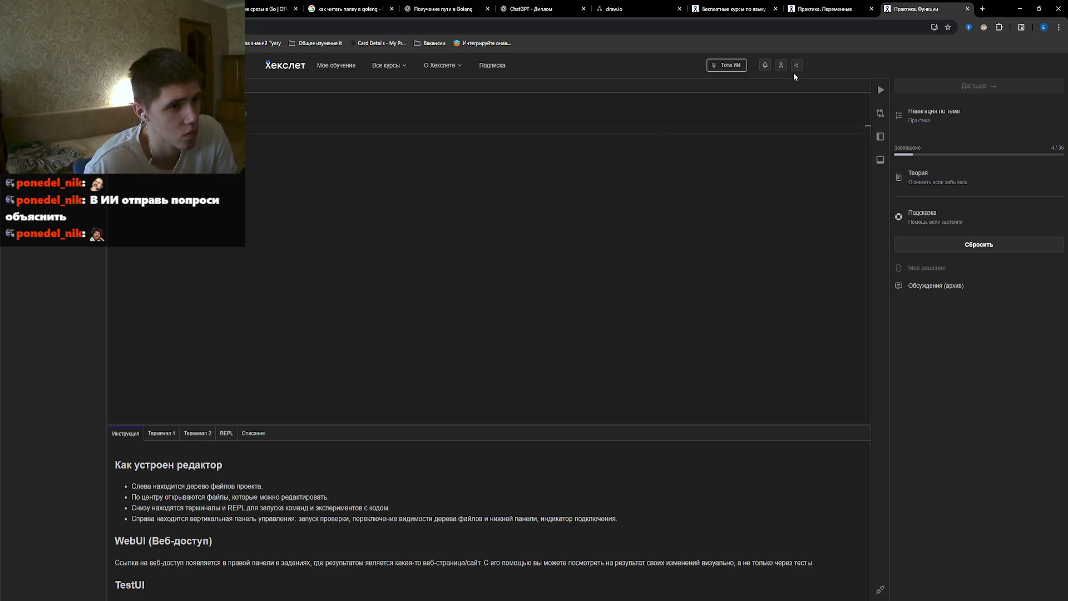
{"action": "left_click", "coordinate": [877, 97]}
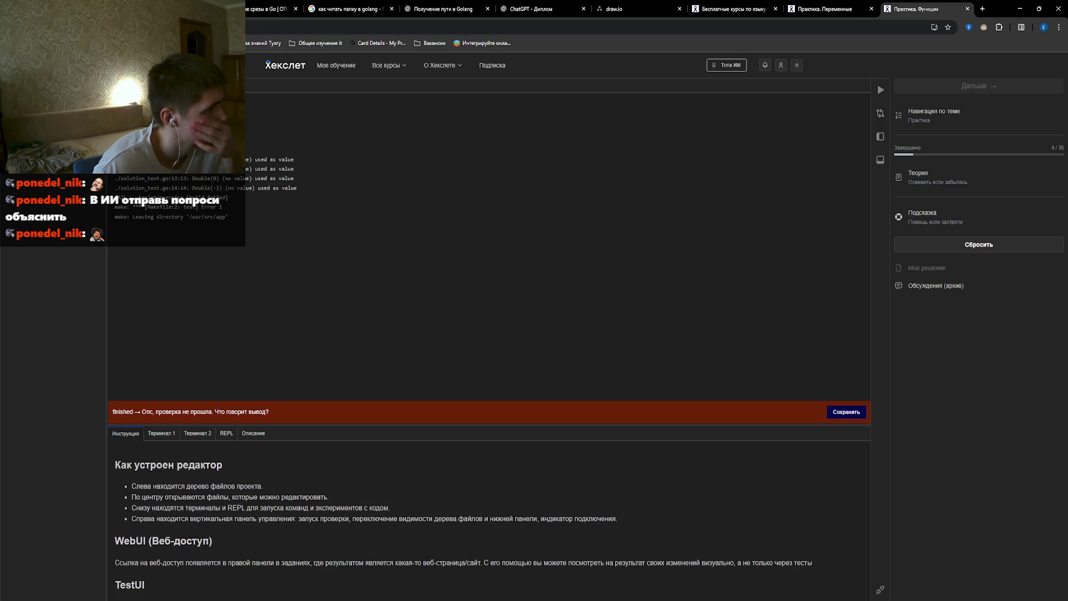
{"action": "key", "text": "Escape"}
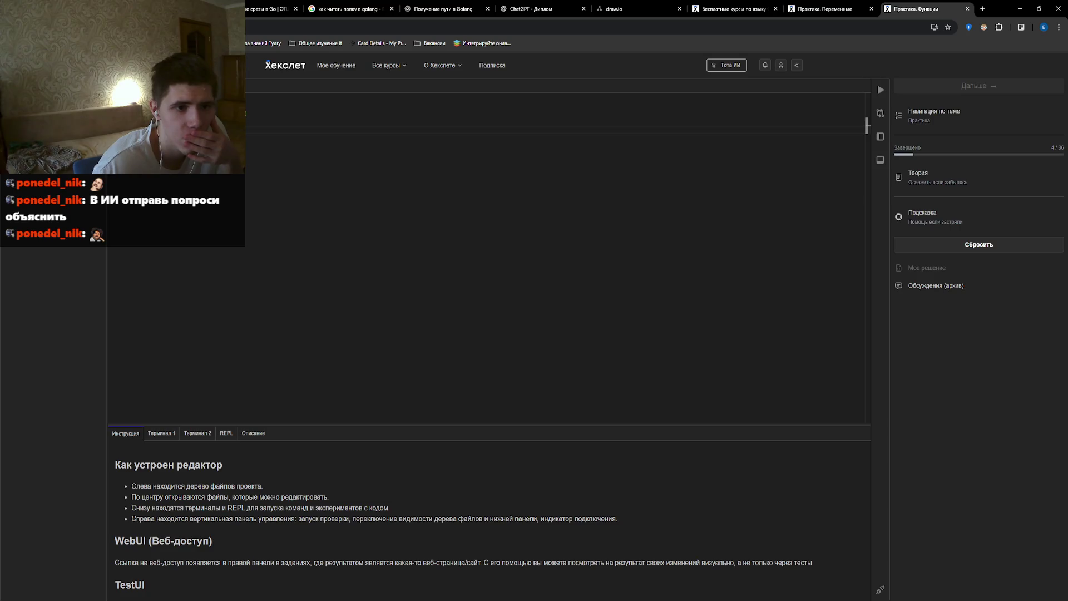
{"action": "left_click", "coordinate": [939, 189]}
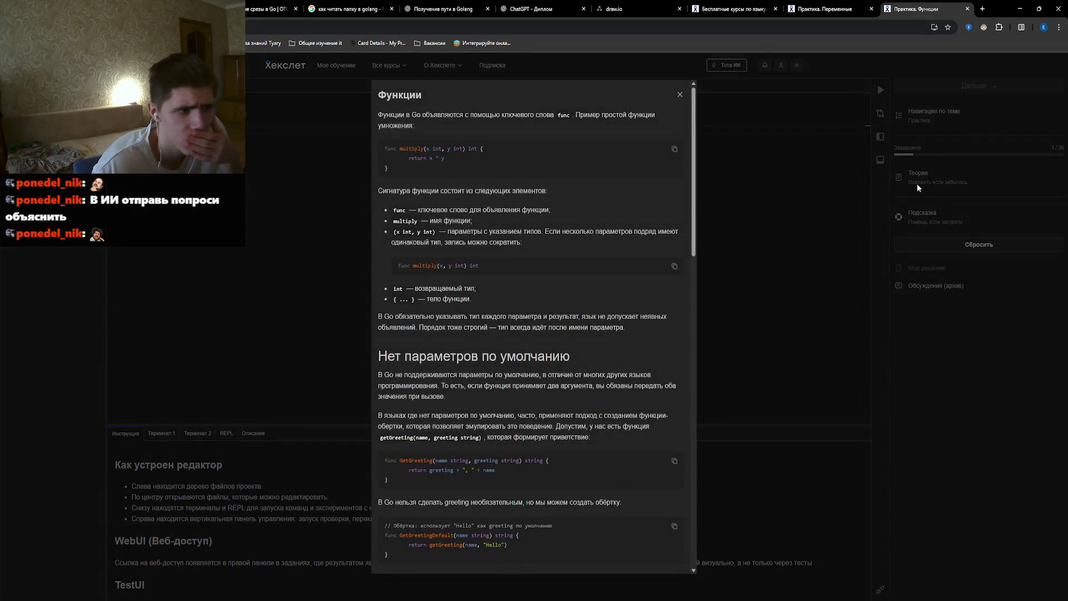
{"action": "scroll", "coordinate": [483, 280], "scroll_direction": "down", "scroll_amount": 3}
{"action": "scroll", "coordinate": [474, 465], "scroll_direction": "down", "scroll_amount": 5}
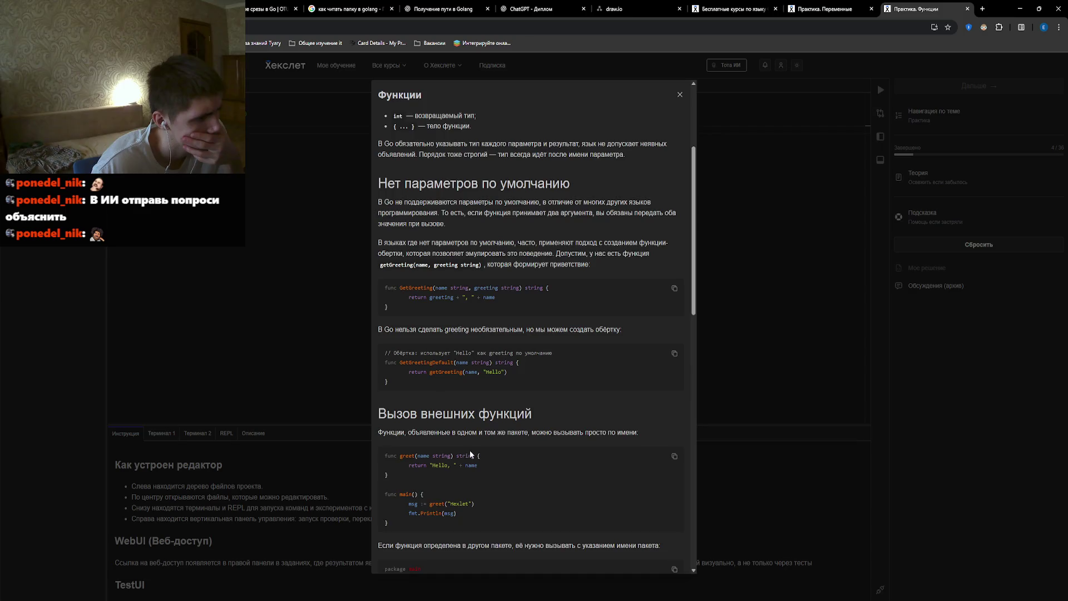
{"action": "scroll", "coordinate": [469, 447], "scroll_direction": "down", "scroll_amount": 6}
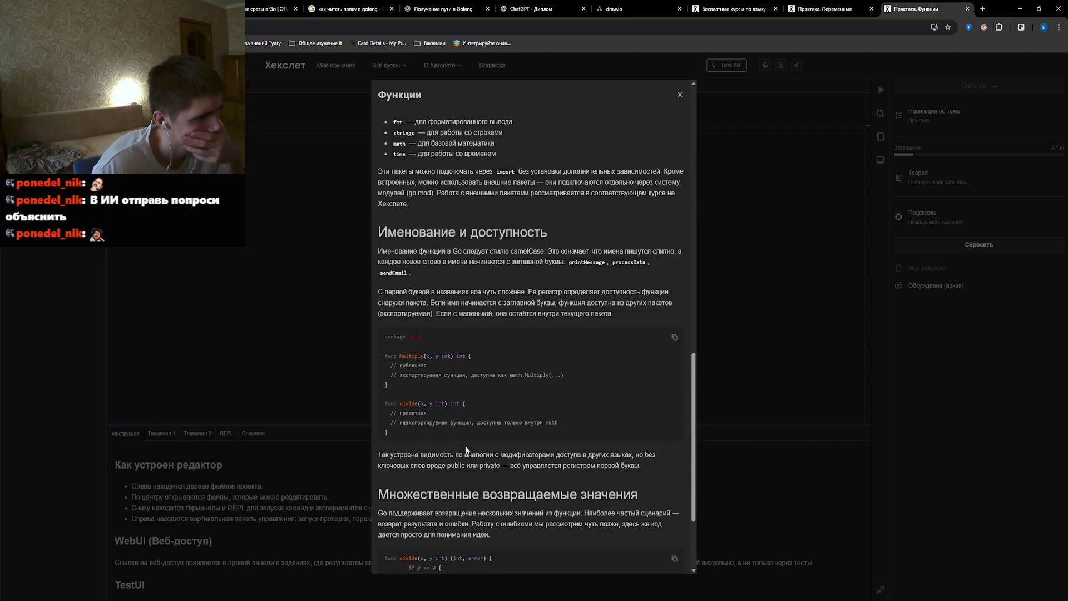
{"action": "left_click", "coordinate": [336, 404]}
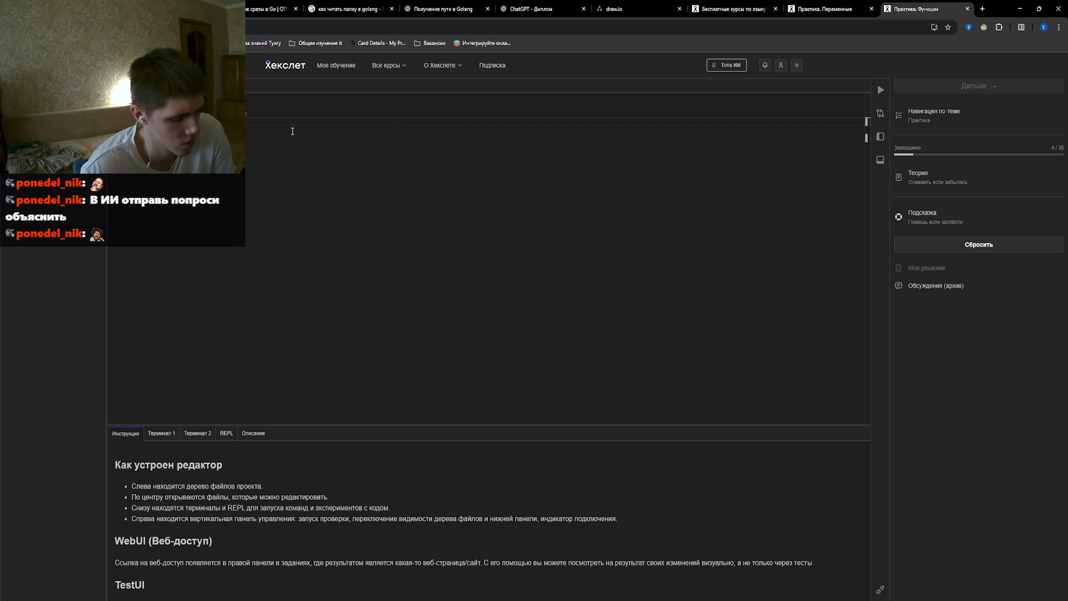
Rerun the Functions practice check until 'Тесты прошли!' appears, then save the solution.
{"action": "left_click", "coordinate": [874, 98]}
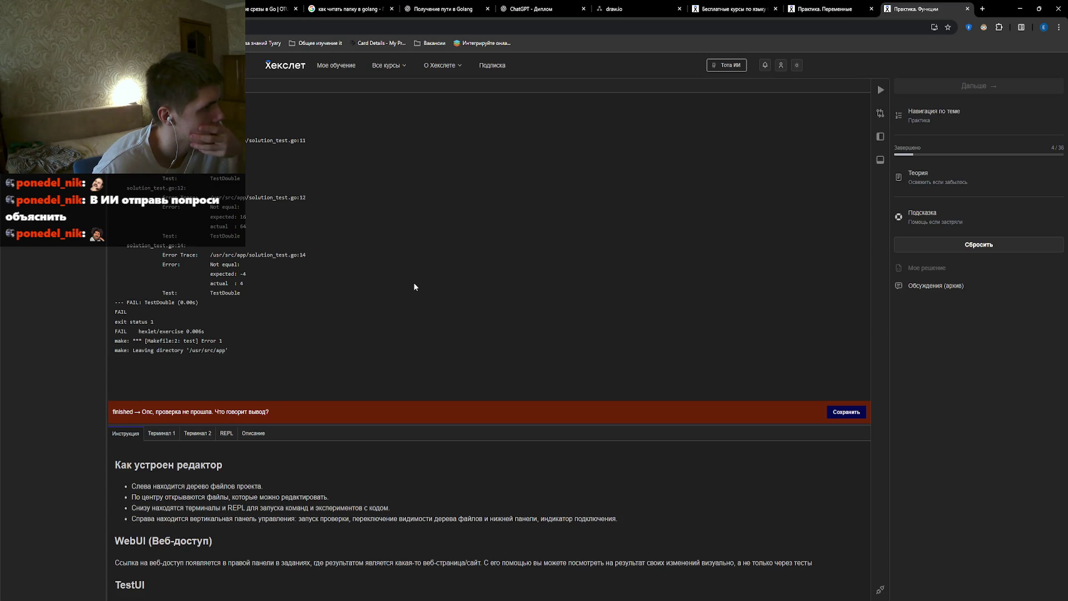
{"action": "left_click", "coordinate": [413, 287]}
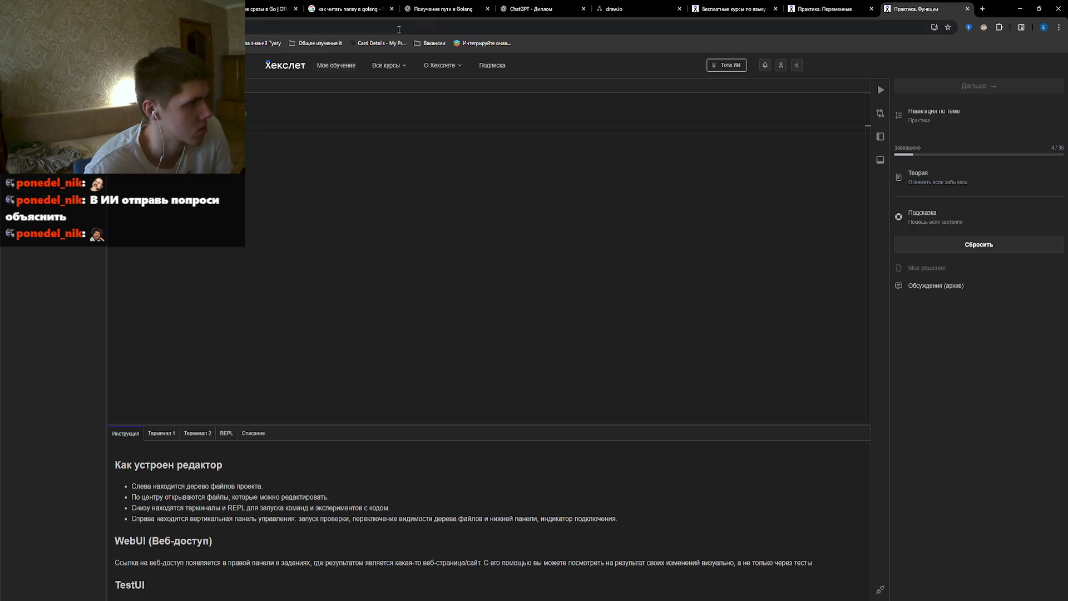
{"action": "left_click", "coordinate": [885, 96]}
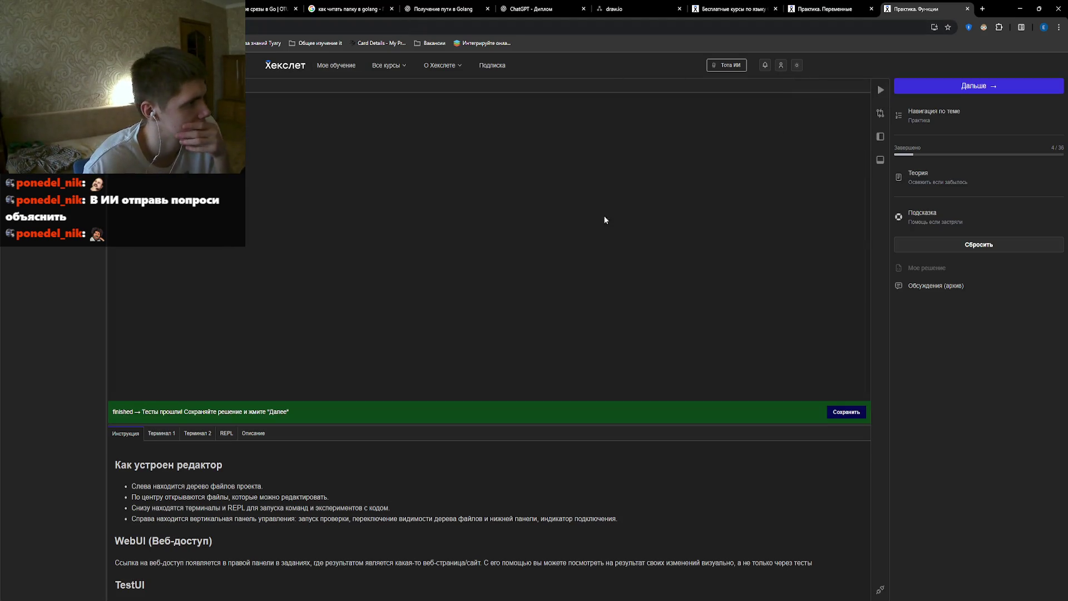
{"action": "left_click", "coordinate": [840, 416]}
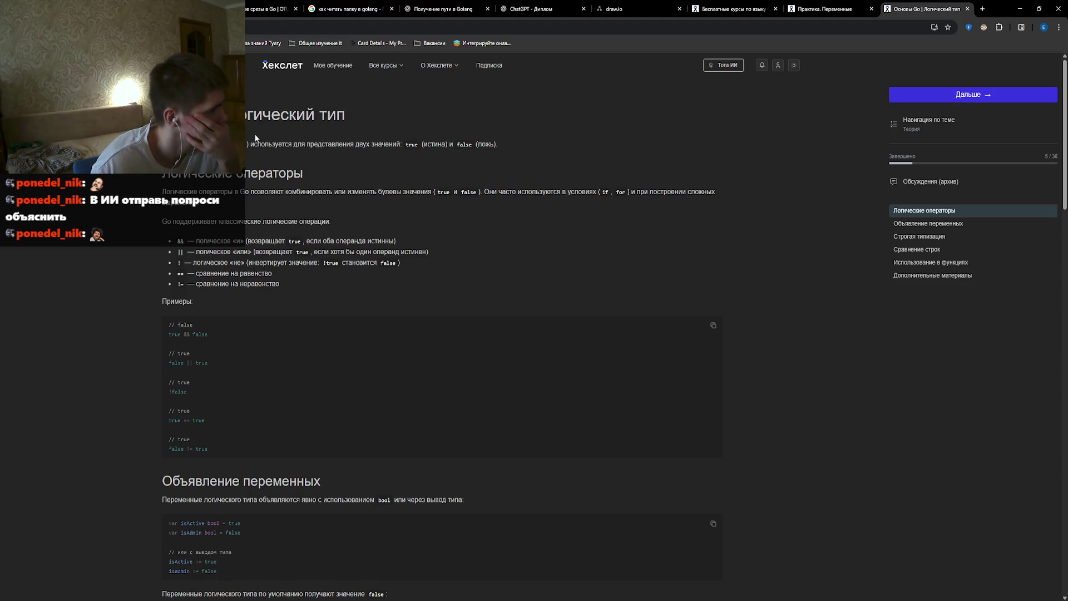
Read through the Логический тип lesson on boolean operators and comparisons, then continue to its quiz.
{"action": "scroll", "coordinate": [293, 354], "scroll_direction": "down", "scroll_amount": 3}
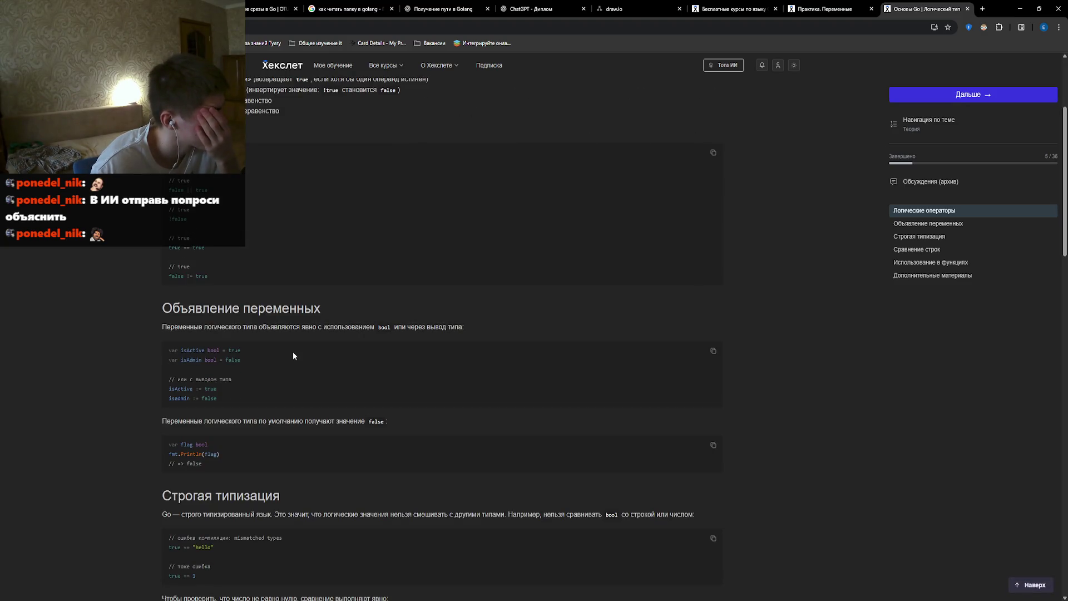
{"action": "scroll", "coordinate": [293, 355], "scroll_direction": "down", "scroll_amount": 1}
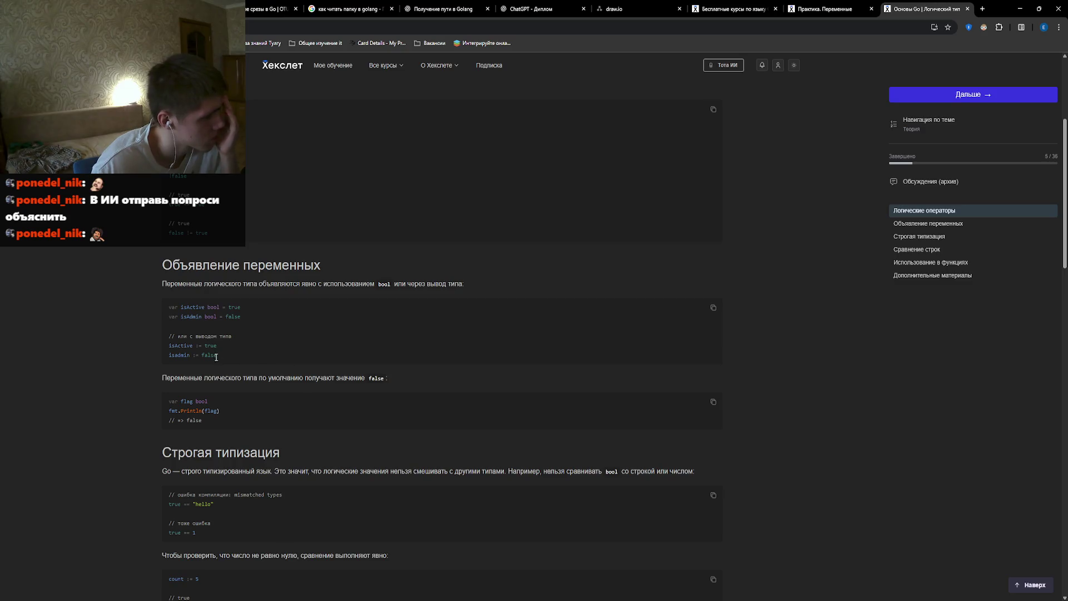
{"action": "scroll", "coordinate": [213, 375], "scroll_direction": "down", "scroll_amount": 2}
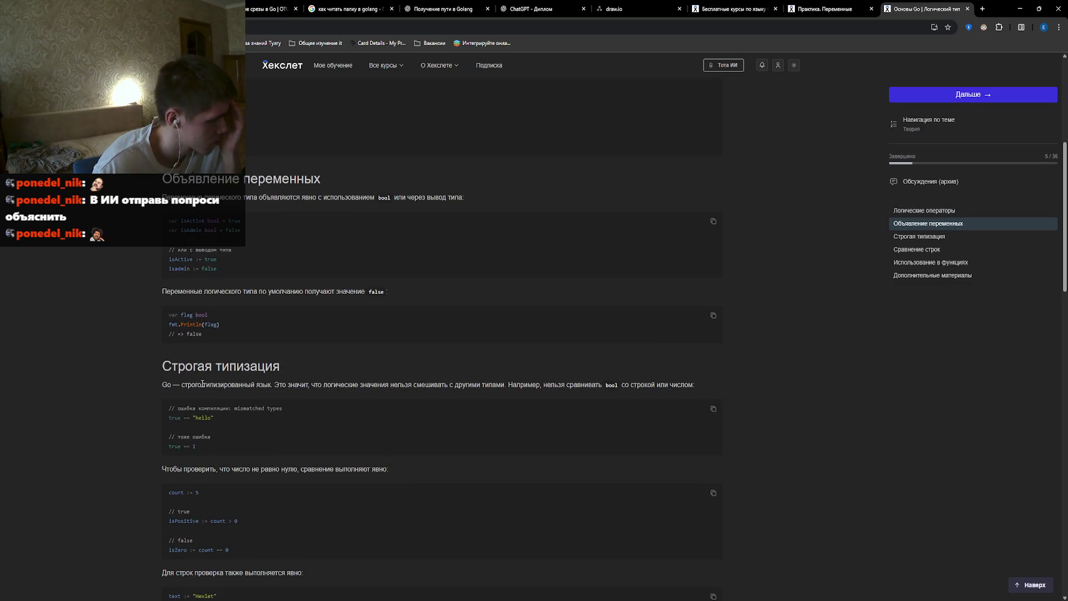
{"action": "scroll", "coordinate": [202, 382], "scroll_direction": "down", "scroll_amount": 5}
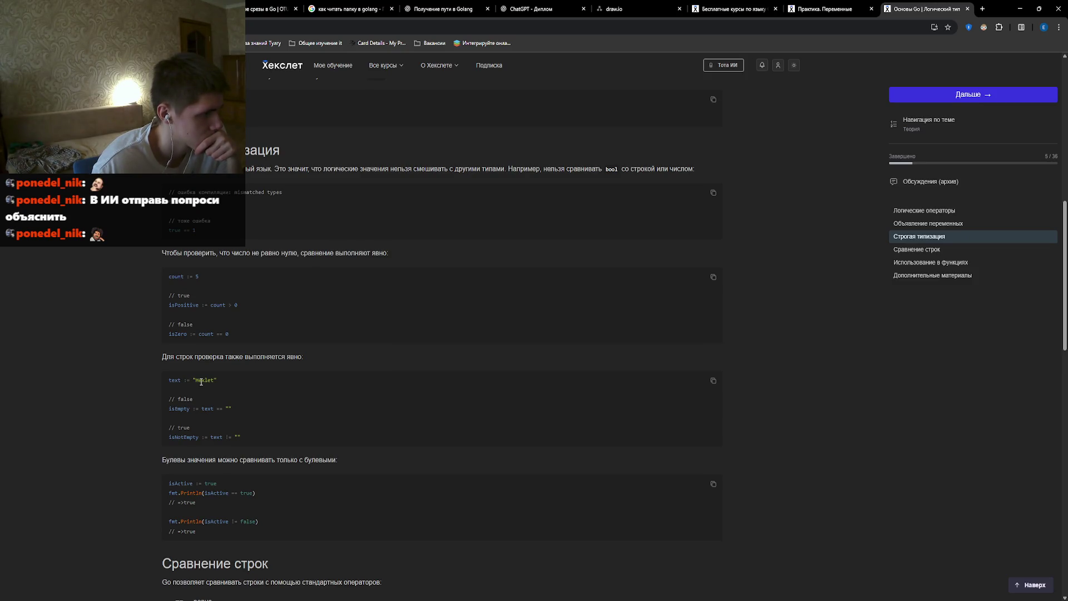
{"action": "scroll", "coordinate": [202, 381], "scroll_direction": "down", "scroll_amount": 7}
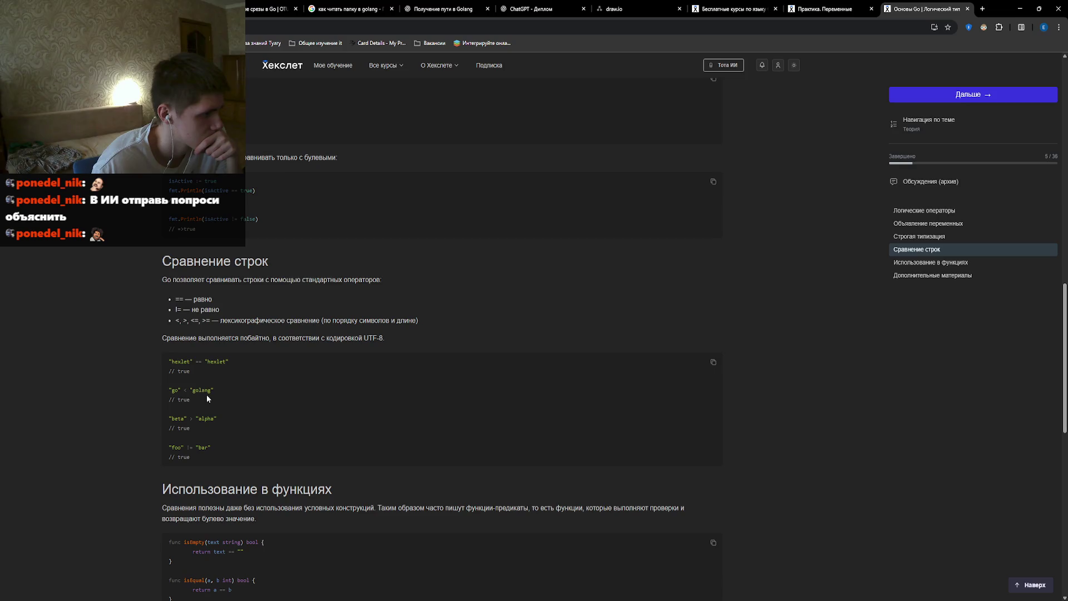
{"action": "scroll", "coordinate": [206, 394], "scroll_direction": "down", "scroll_amount": 7}
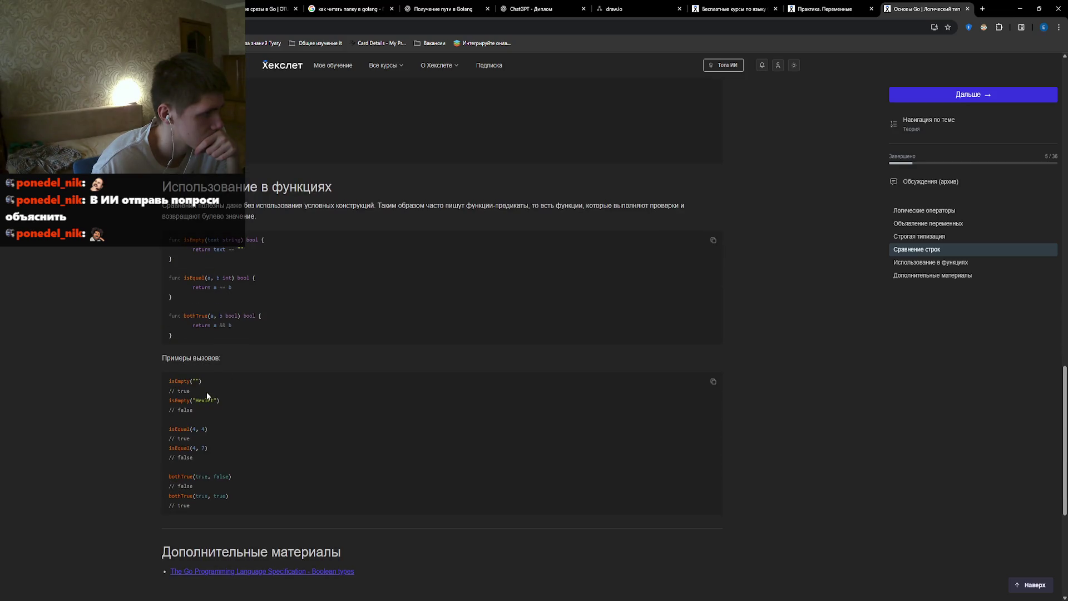
{"action": "scroll", "coordinate": [206, 391], "scroll_direction": "up", "scroll_amount": 2}
{"action": "scroll", "coordinate": [206, 392], "scroll_direction": "up", "scroll_amount": 1}
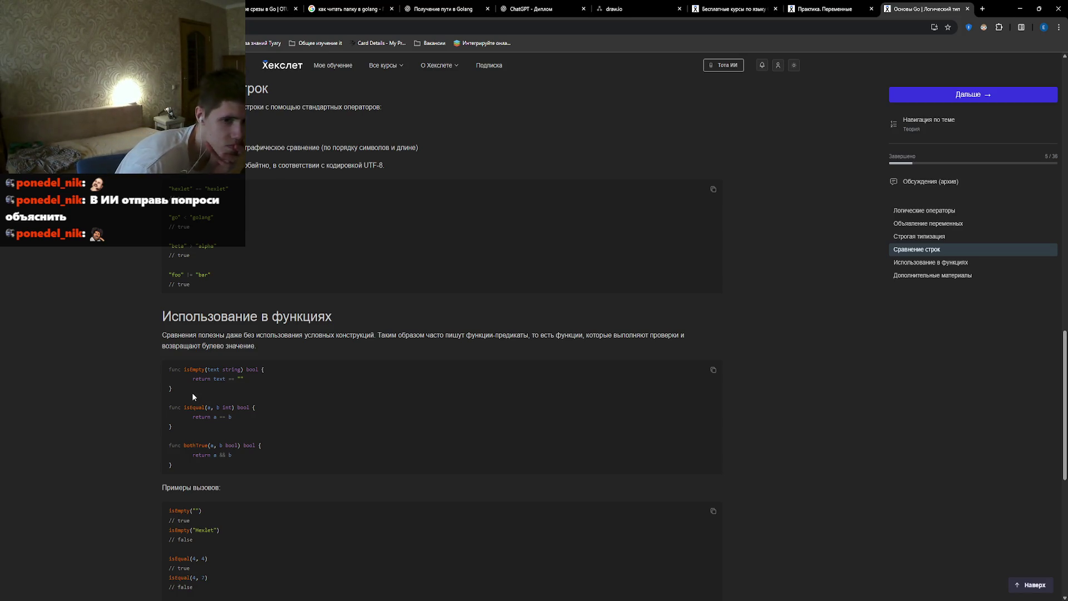
{"action": "scroll", "coordinate": [272, 306], "scroll_direction": "down", "scroll_amount": 2}
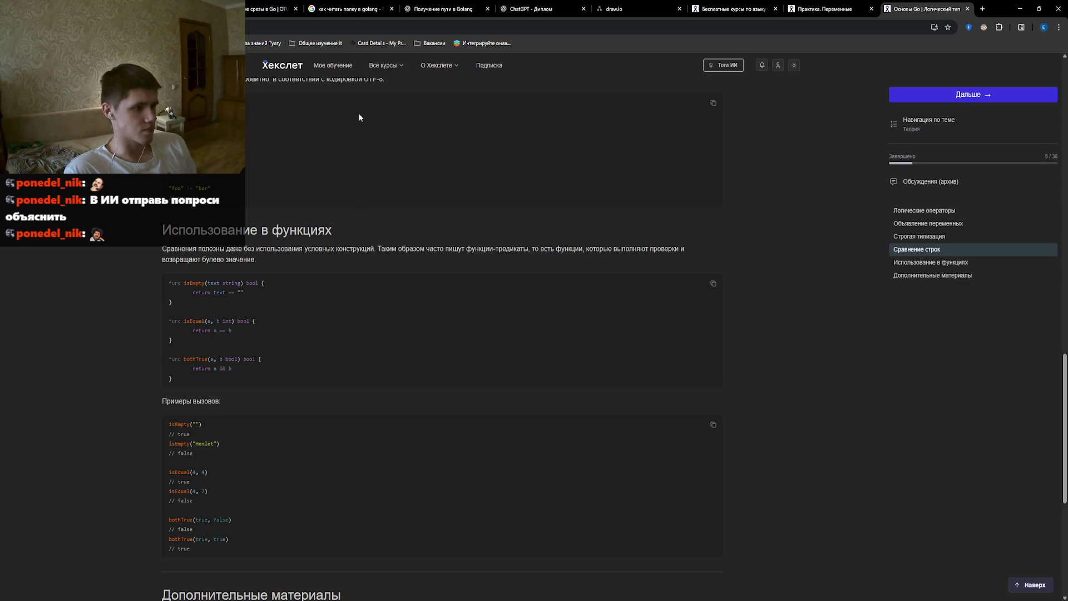
{"action": "scroll", "coordinate": [400, 212], "scroll_direction": "down", "scroll_amount": 4}
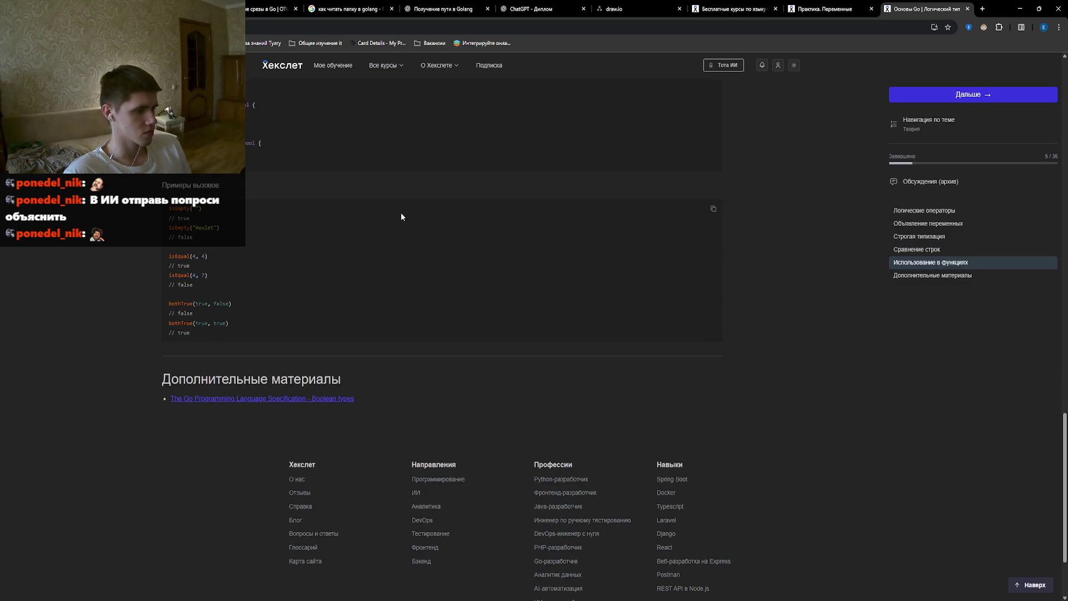
{"action": "scroll", "coordinate": [401, 214], "scroll_direction": "up", "scroll_amount": 5}
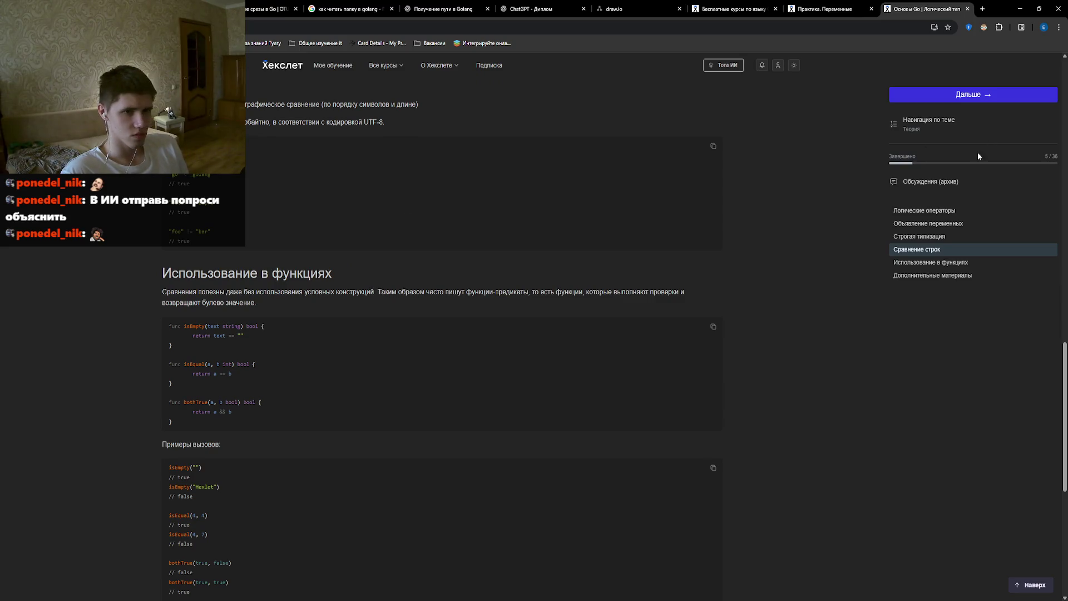
{"action": "left_click", "coordinate": [977, 95]}
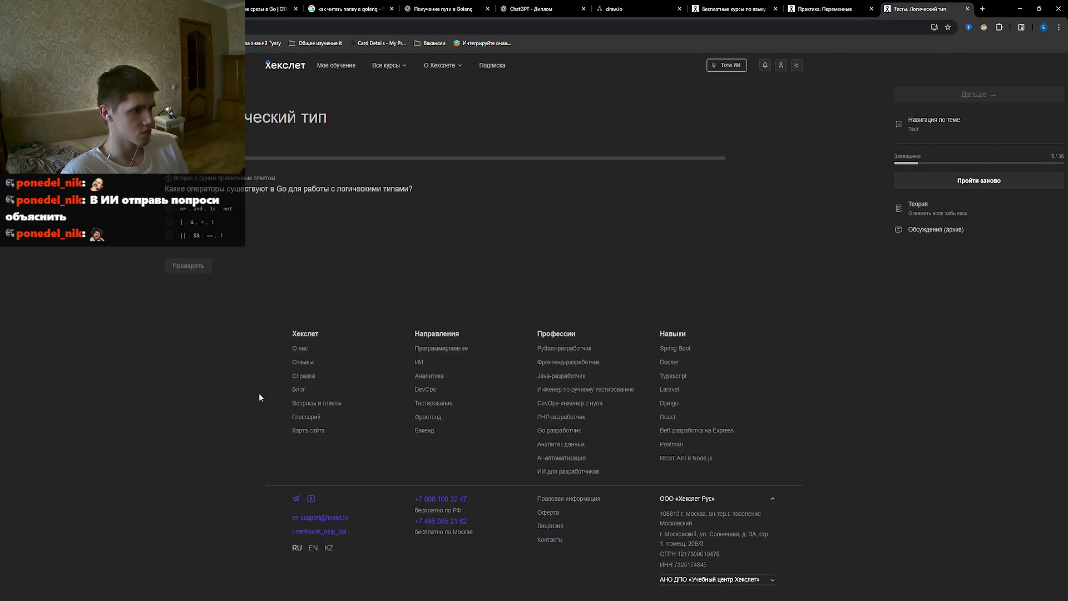
Answer that Go's logical operators are ||, &&, == and !, and move on.
{"action": "left_click", "coordinate": [170, 236]}
{"action": "left_click", "coordinate": [192, 266]}
{"action": "left_click", "coordinate": [210, 266]}
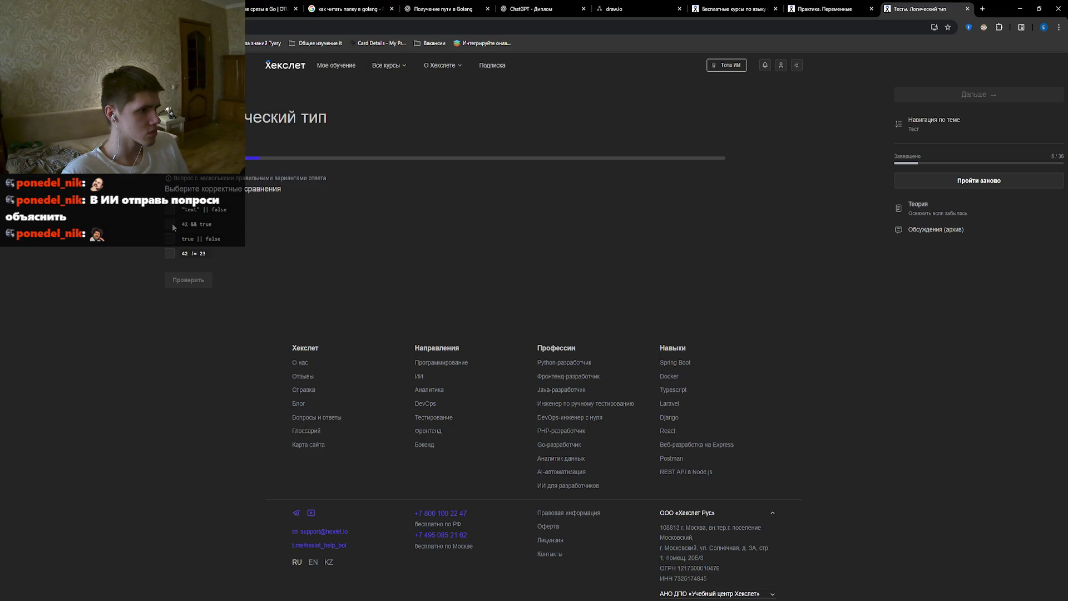
Mark true || false and 42 != 23 as correct comparisons, check, and continue.
{"action": "left_click", "coordinate": [171, 240]}
{"action": "left_click", "coordinate": [172, 255]}
{"action": "left_click", "coordinate": [209, 280]}
{"action": "left_click", "coordinate": [238, 286]}
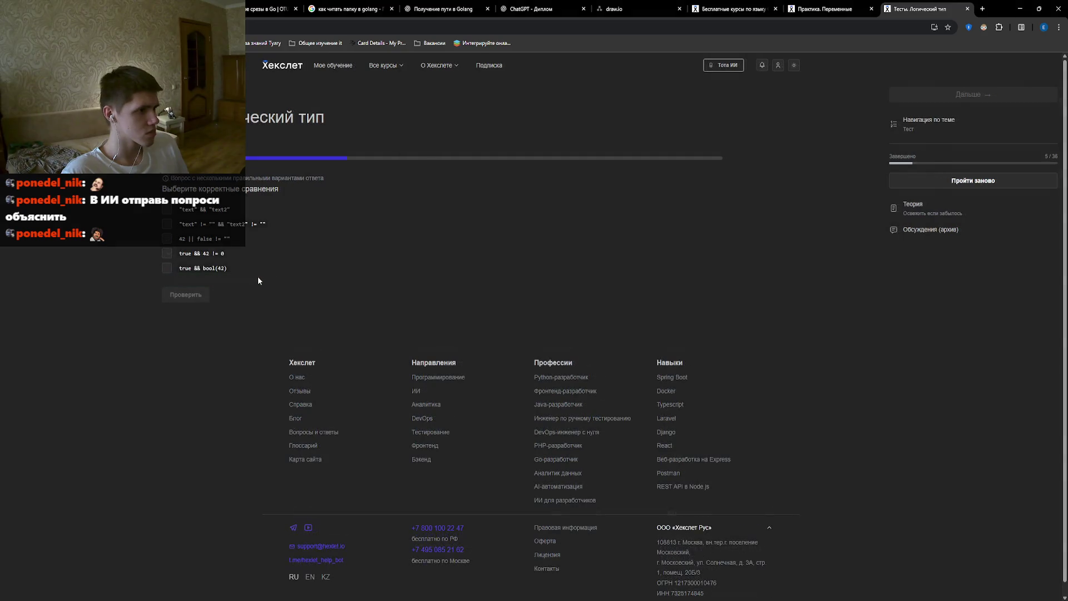
Try several answer combinations on the valid-comparisons question, including true && 42 != 0 and 42 || false.
{"action": "left_click", "coordinate": [168, 211]}
{"action": "left_click", "coordinate": [167, 224]}
{"action": "left_click", "coordinate": [185, 295]}
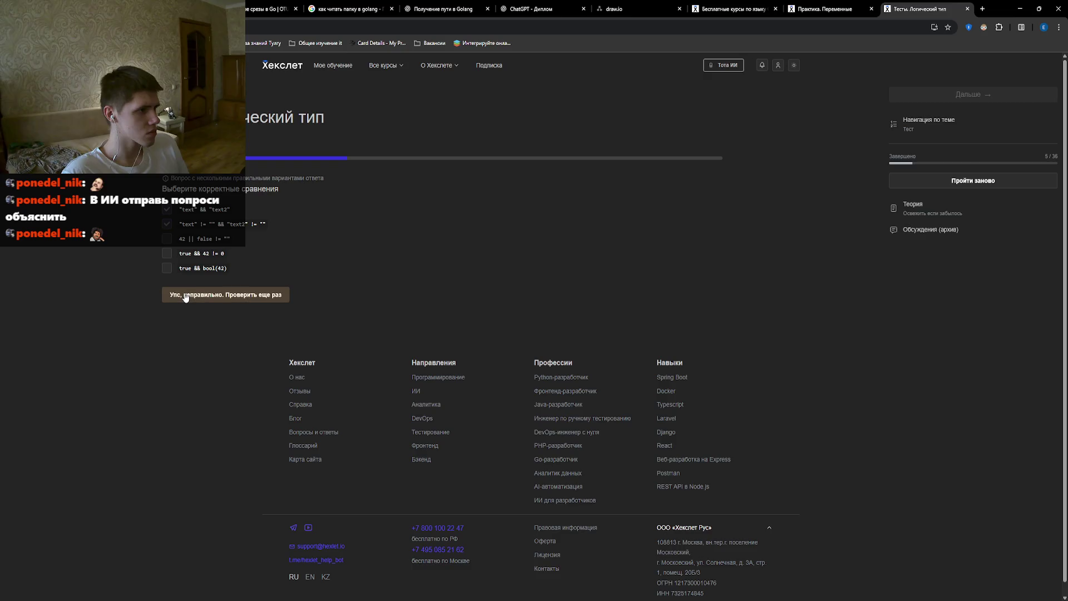
{"action": "left_click", "coordinate": [167, 267]}
{"action": "left_click", "coordinate": [185, 294]}
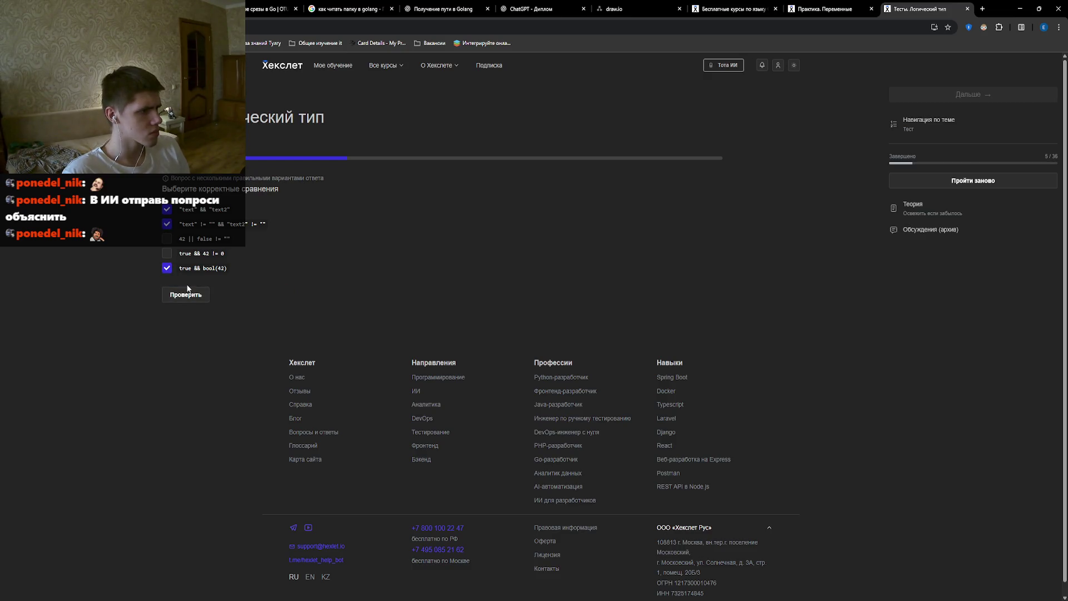
{"action": "left_click", "coordinate": [167, 253]}
{"action": "left_click", "coordinate": [180, 294]}
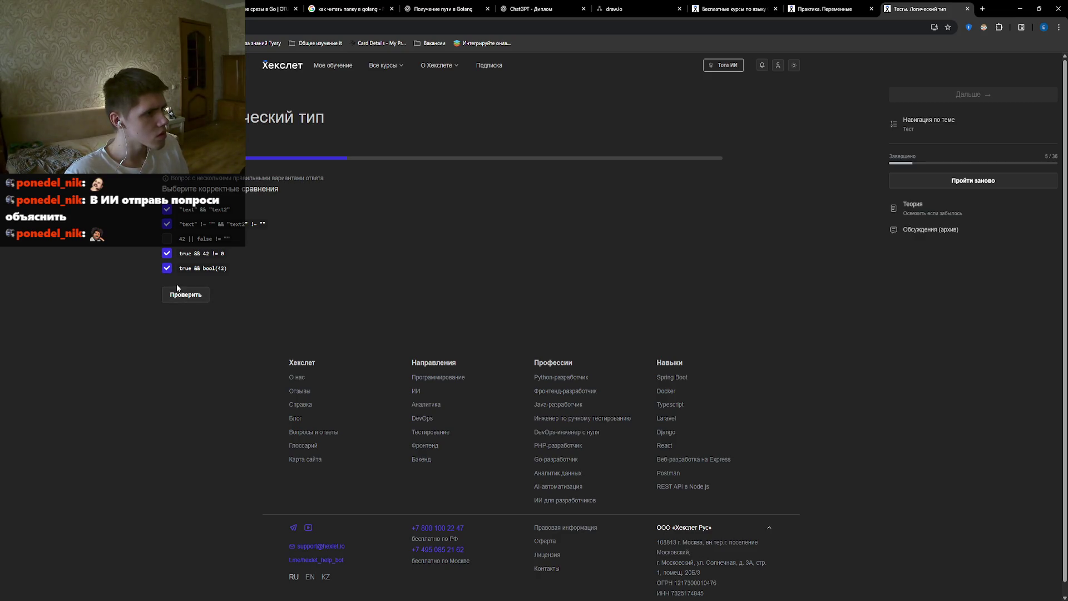
{"action": "left_click", "coordinate": [167, 239]}
{"action": "left_click", "coordinate": [176, 294]}
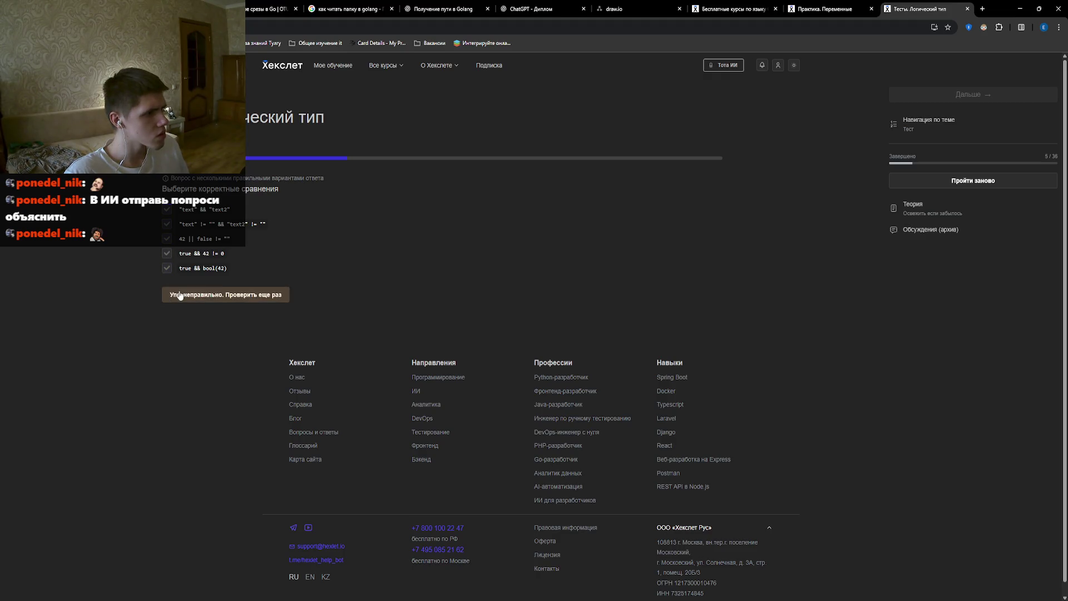
Clear all ticks, select only the second comparison, check it, and go to the next question.
{"action": "left_click", "coordinate": [167, 268]}
{"action": "left_click", "coordinate": [167, 253]}
{"action": "left_click", "coordinate": [167, 239]}
{"action": "left_click", "coordinate": [167, 223]}
{"action": "left_click", "coordinate": [167, 209]}
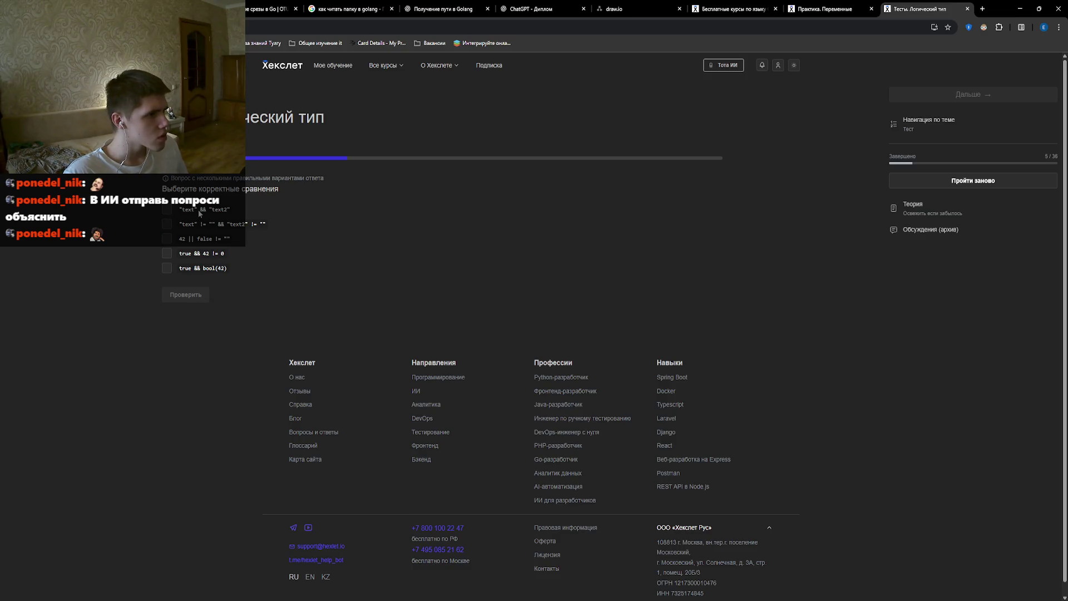
{"action": "left_click", "coordinate": [167, 224]}
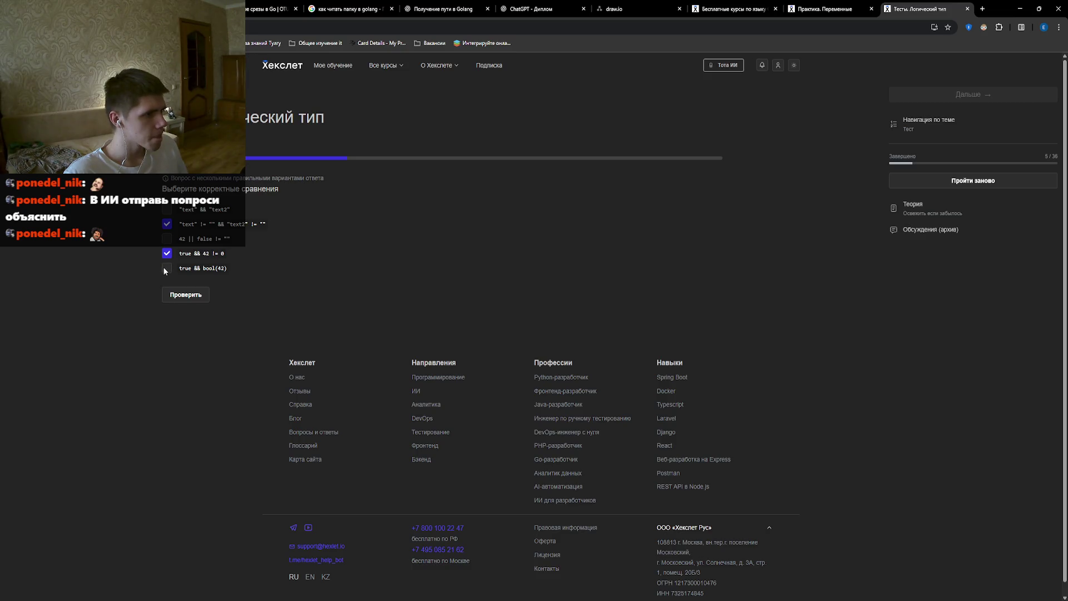
{"action": "left_click", "coordinate": [188, 294]}
{"action": "left_click", "coordinate": [189, 296]}
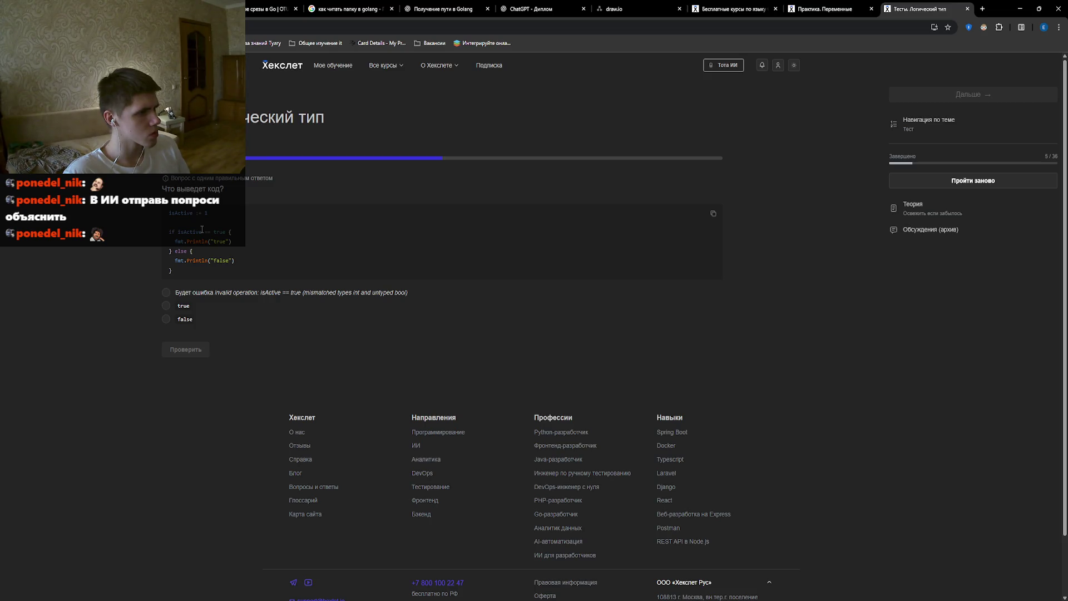
Check the code-output answer, then answer Булевые значения for the predicate-function question.
{"action": "left_click", "coordinate": [188, 350]}
{"action": "left_click", "coordinate": [191, 350]}
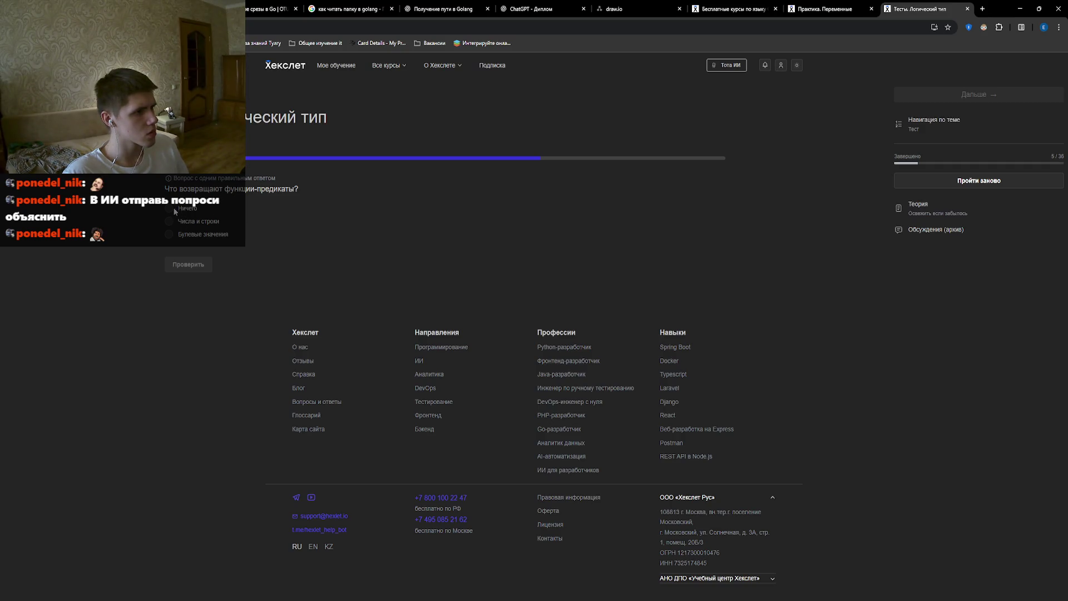
{"action": "left_click", "coordinate": [173, 232]}
{"action": "left_click", "coordinate": [188, 266]}
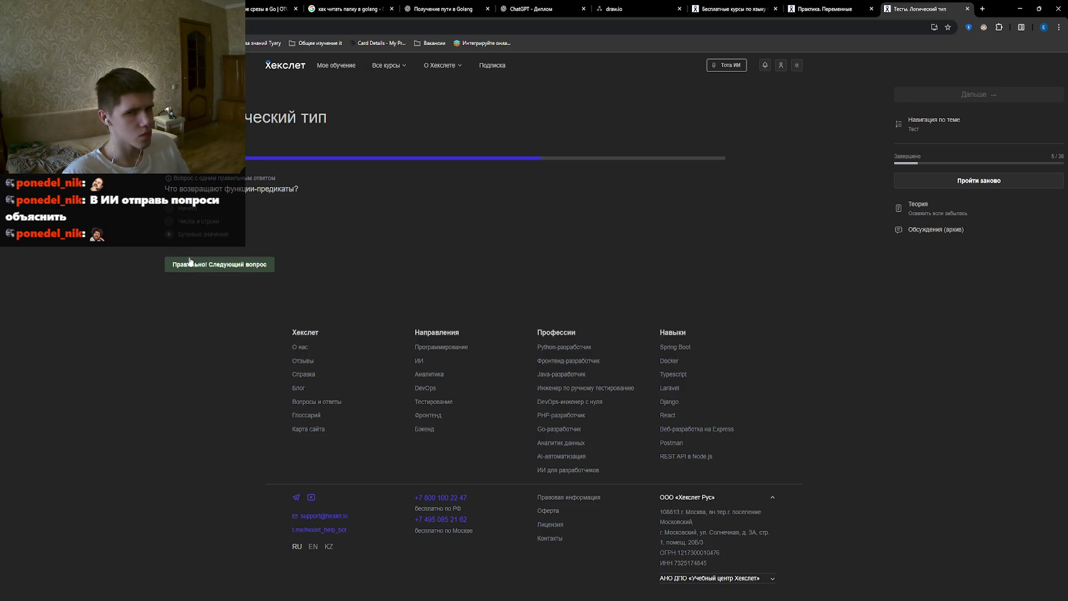
{"action": "left_click", "coordinate": [190, 261]}
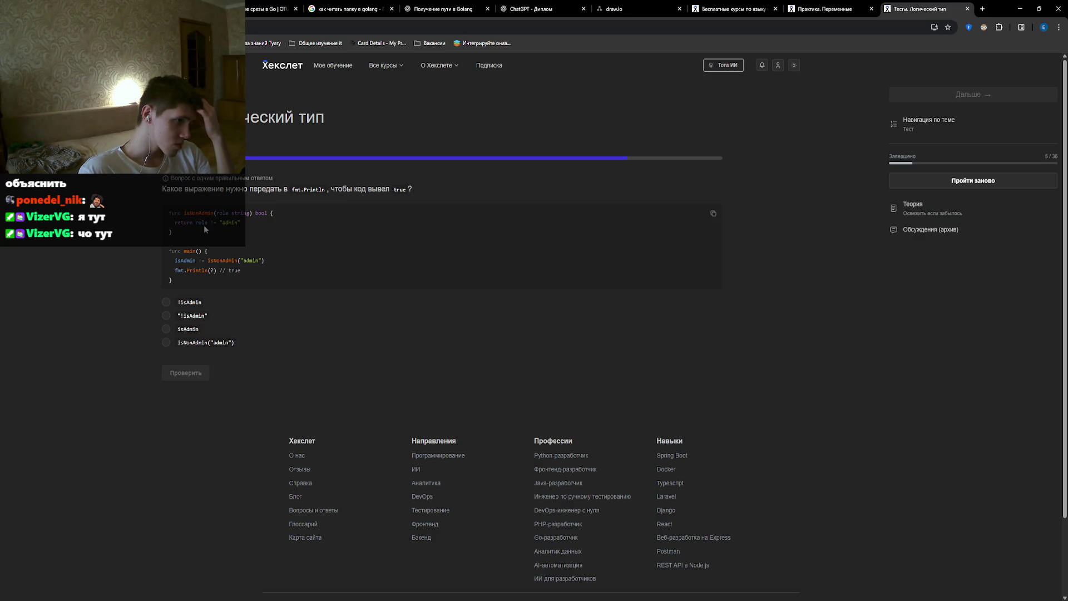
Settle on !isAdmin for the final question after trying isNonAdmin("admin"), and finish the quiz.
{"action": "left_click", "coordinate": [170, 315]}
{"action": "left_click", "coordinate": [191, 373]}
{"action": "left_click", "coordinate": [192, 378]}
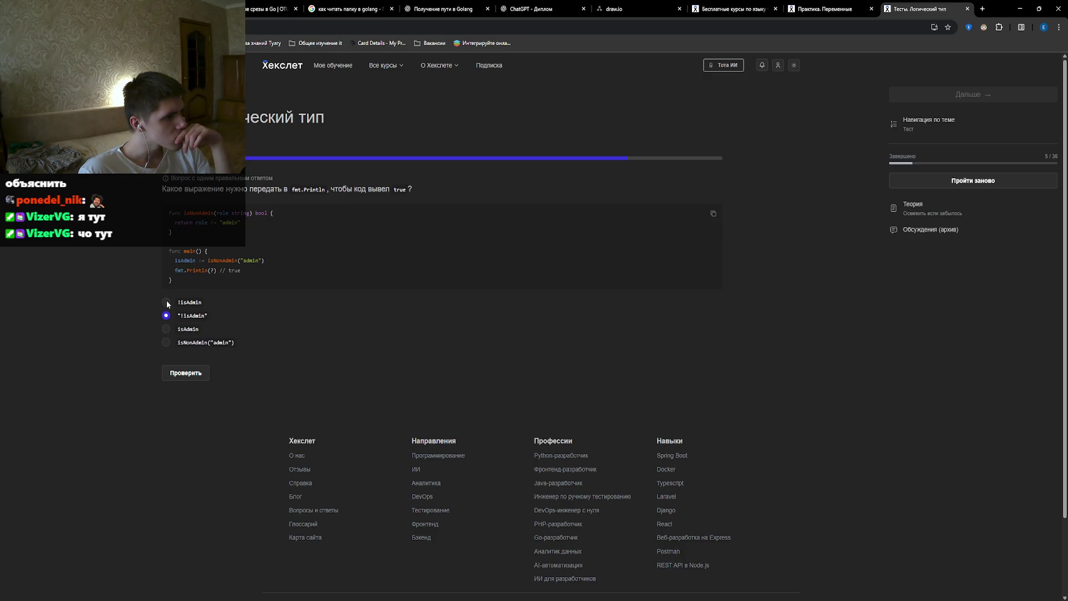
{"action": "left_click", "coordinate": [166, 342]}
{"action": "left_click", "coordinate": [188, 373]}
{"action": "left_click", "coordinate": [166, 302]}
{"action": "left_click", "coordinate": [185, 375]}
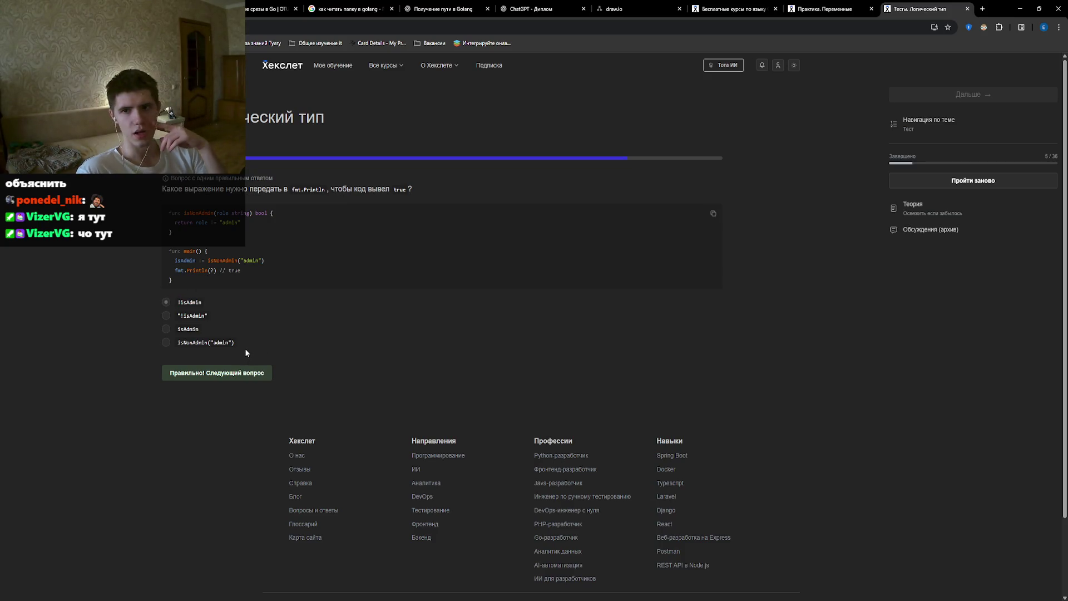
{"action": "left_click", "coordinate": [241, 380]}
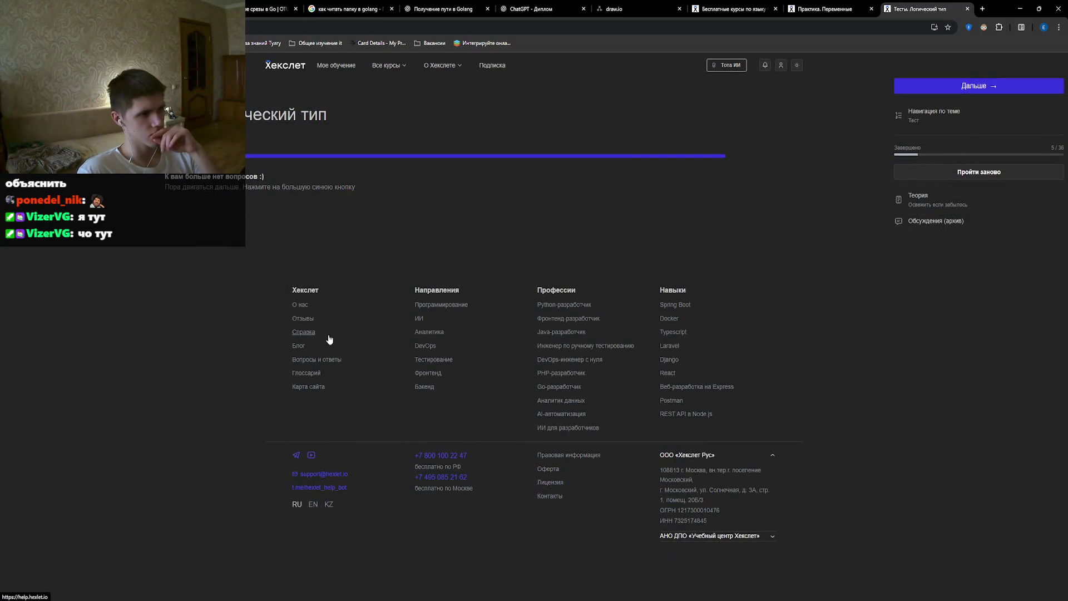
Continue to the 'Практика. Логический тип' exercise.
{"action": "left_click", "coordinate": [959, 87]}
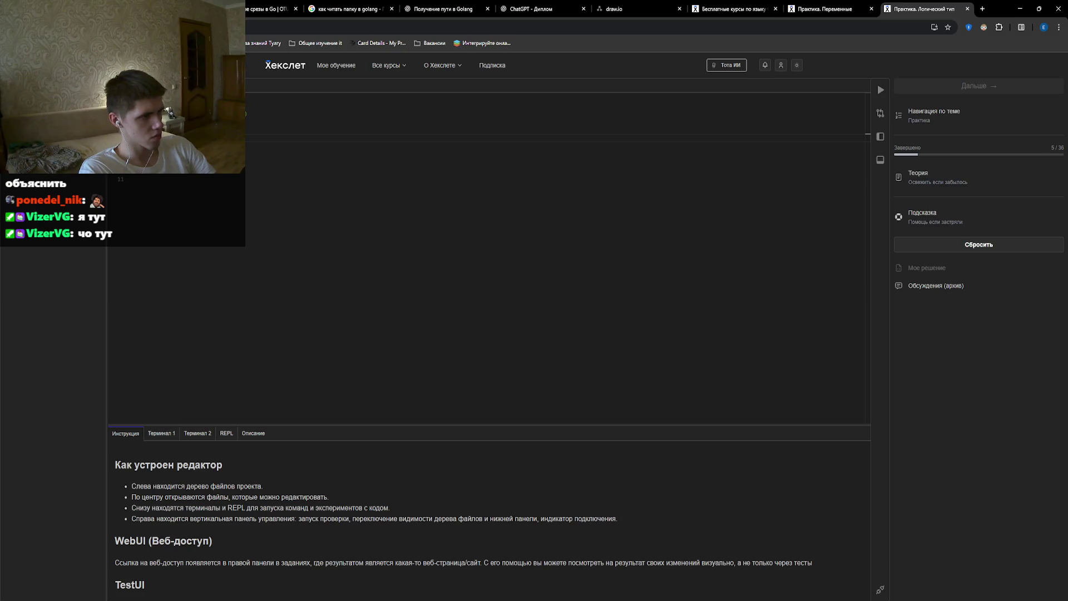
Delete a line from the Boolean-type solution, rerun the tests until they pass, and continue.
{"action": "left_click", "coordinate": [444, 147]}
{"action": "left_click_drag", "start_coordinate": [135, 163], "coordinate": [327, 163]}
{"action": "key", "text": "BackSpace"}
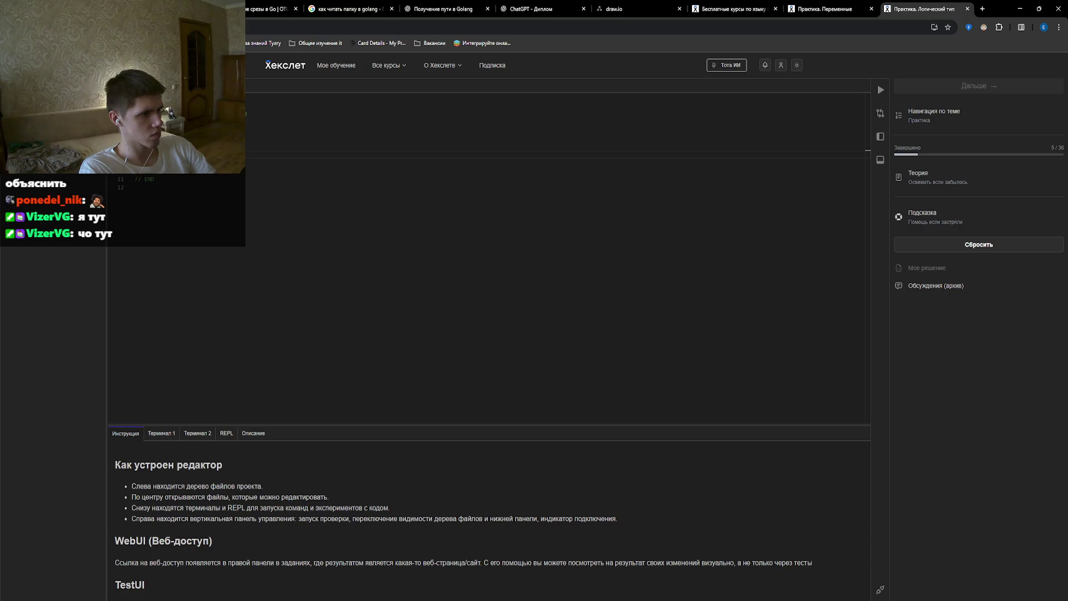
{"action": "left_click", "coordinate": [880, 90]}
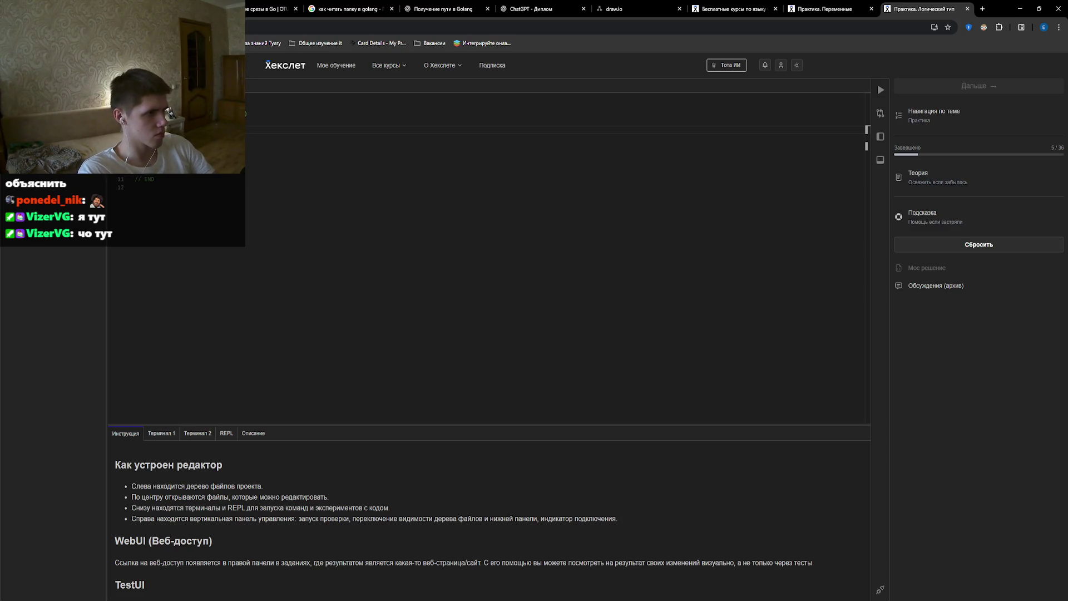
{"action": "left_click", "coordinate": [880, 90]}
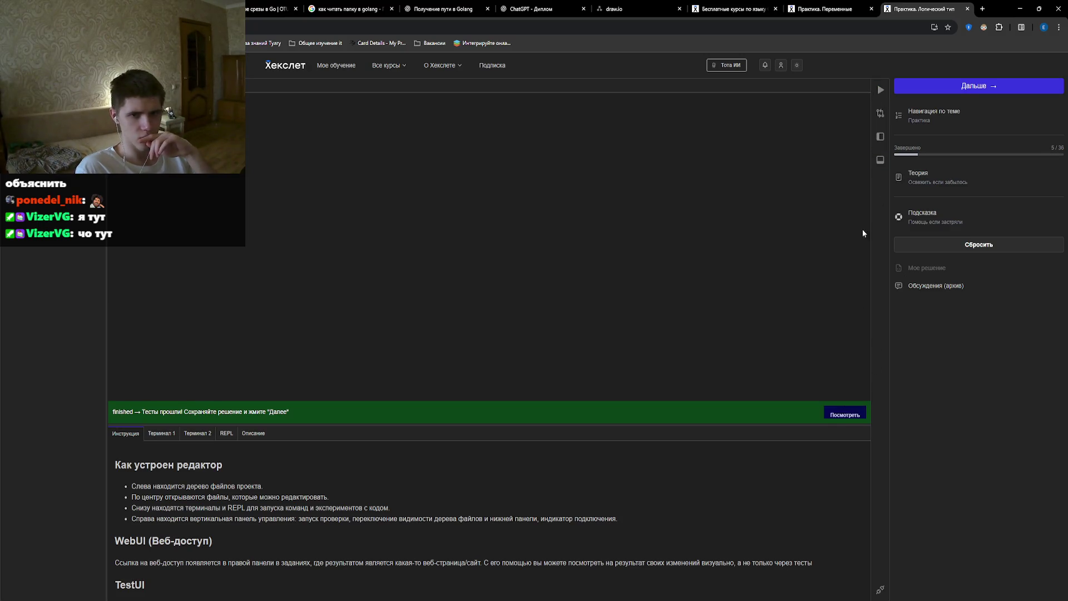
{"action": "left_click", "coordinate": [944, 83]}
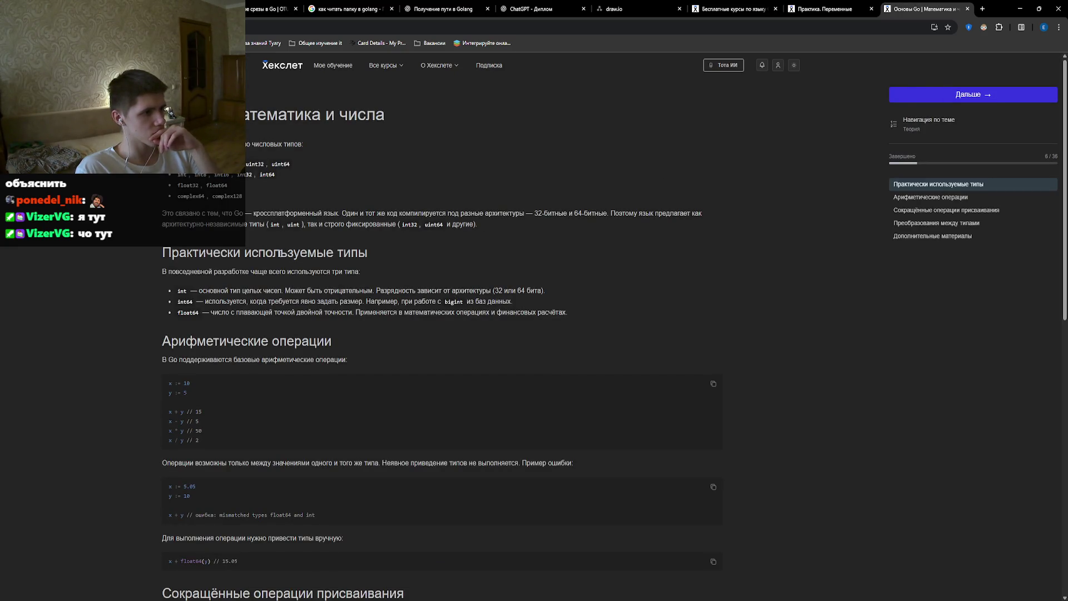
{"action": "scroll", "coordinate": [280, 254], "scroll_direction": "down", "scroll_amount": 5}
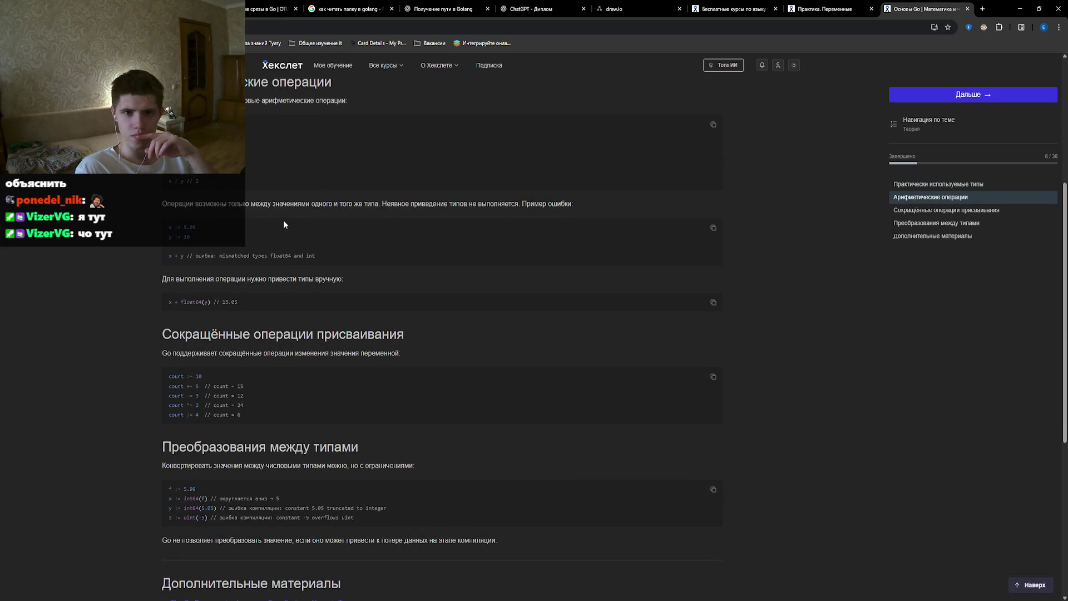
{"action": "scroll", "coordinate": [284, 224], "scroll_direction": "down", "scroll_amount": 3}
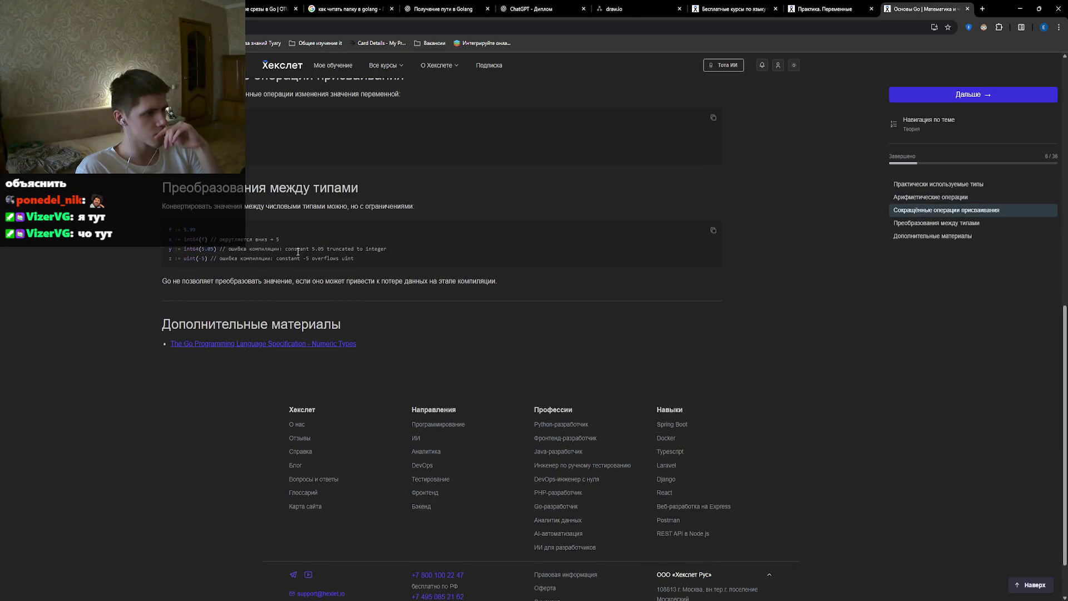
{"action": "scroll", "coordinate": [300, 255], "scroll_direction": "up", "scroll_amount": 1}
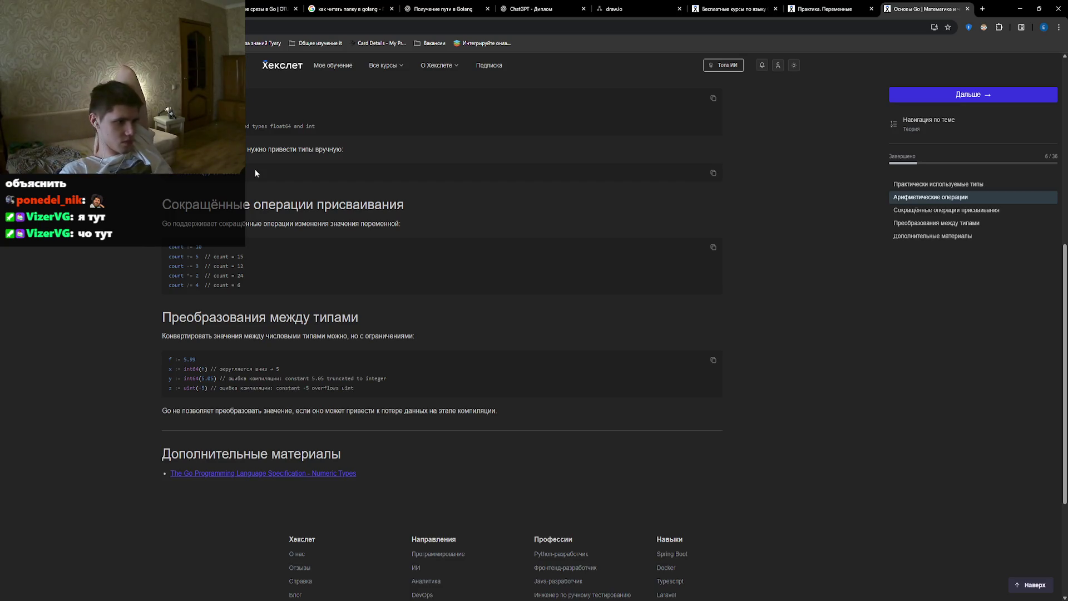
{"action": "left_click", "coordinate": [915, 92]}
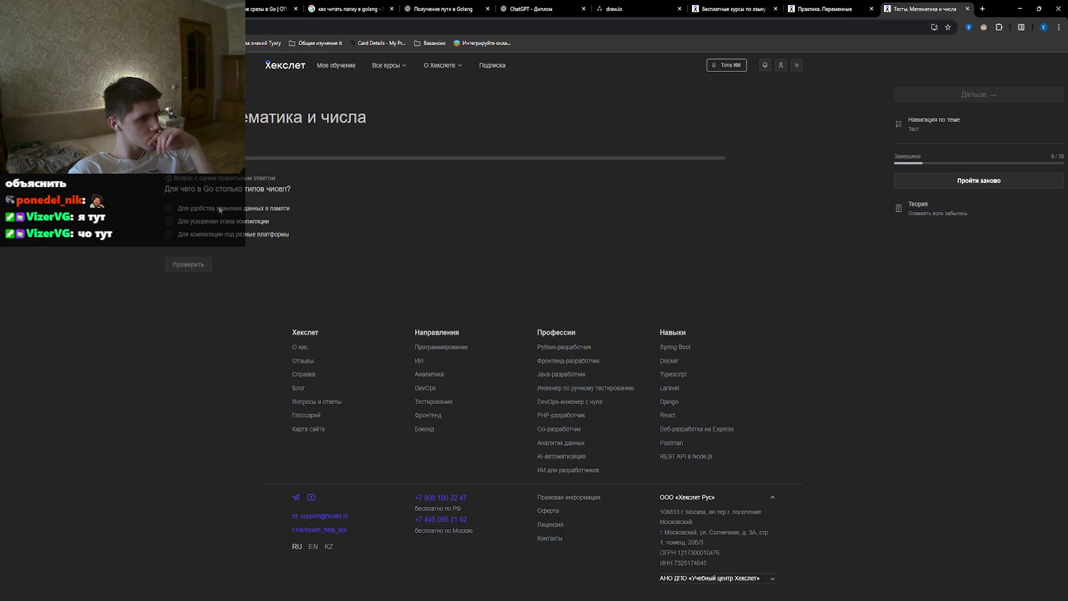
Answer the Go compilation question with cross-platform compilation after a first wrong pick.
{"action": "left_click", "coordinate": [196, 222]}
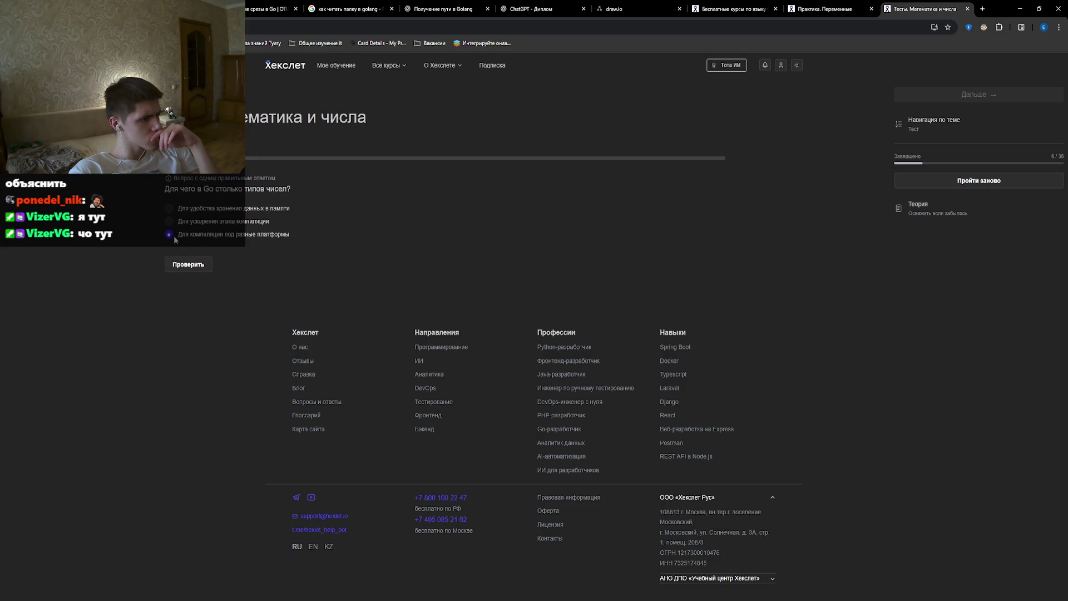
{"action": "left_click", "coordinate": [194, 273]}
{"action": "left_click", "coordinate": [169, 234]}
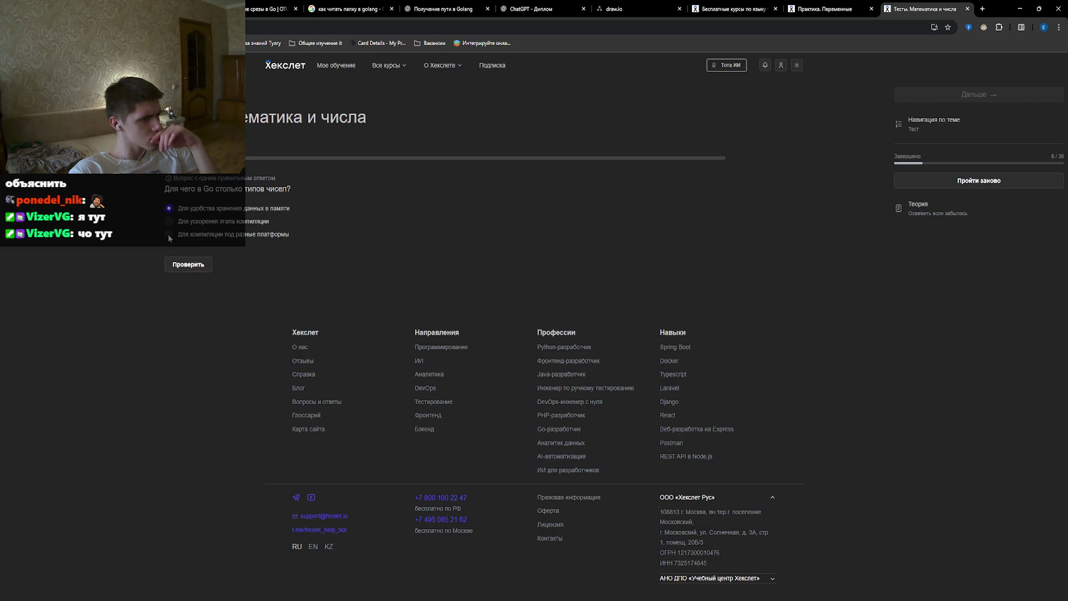
{"action": "left_click", "coordinate": [187, 266]}
{"action": "left_click", "coordinate": [189, 266]}
{"action": "scroll", "coordinate": [304, 392], "scroll_direction": "down", "scroll_amount": 4}
{"action": "scroll", "coordinate": [279, 464], "scroll_direction": "up", "scroll_amount": 4}
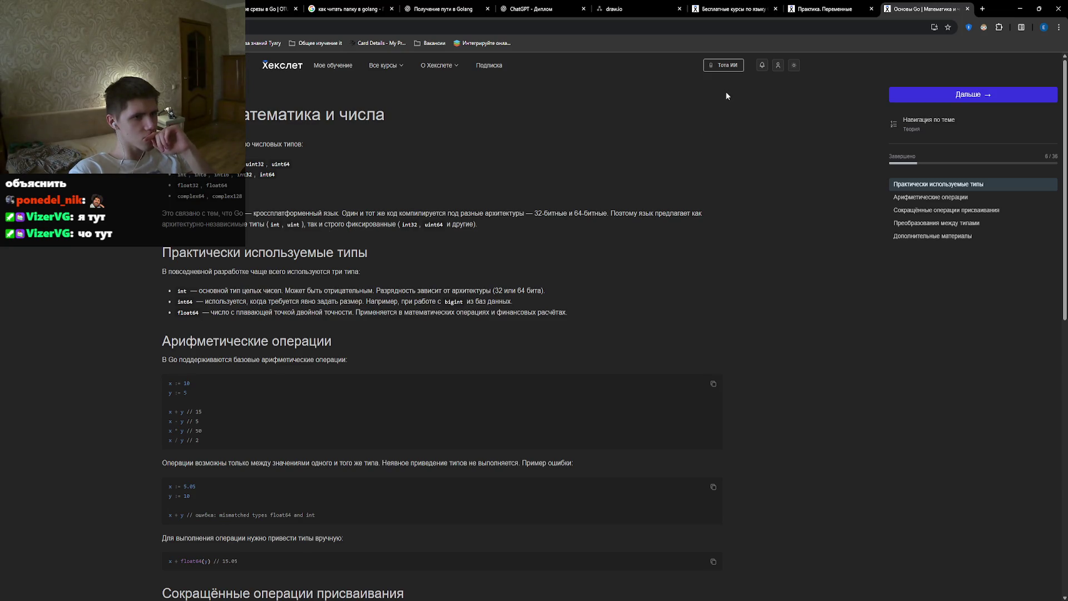
Start the numbers quiz and answer the expression-result question.
{"action": "left_click", "coordinate": [943, 91]}
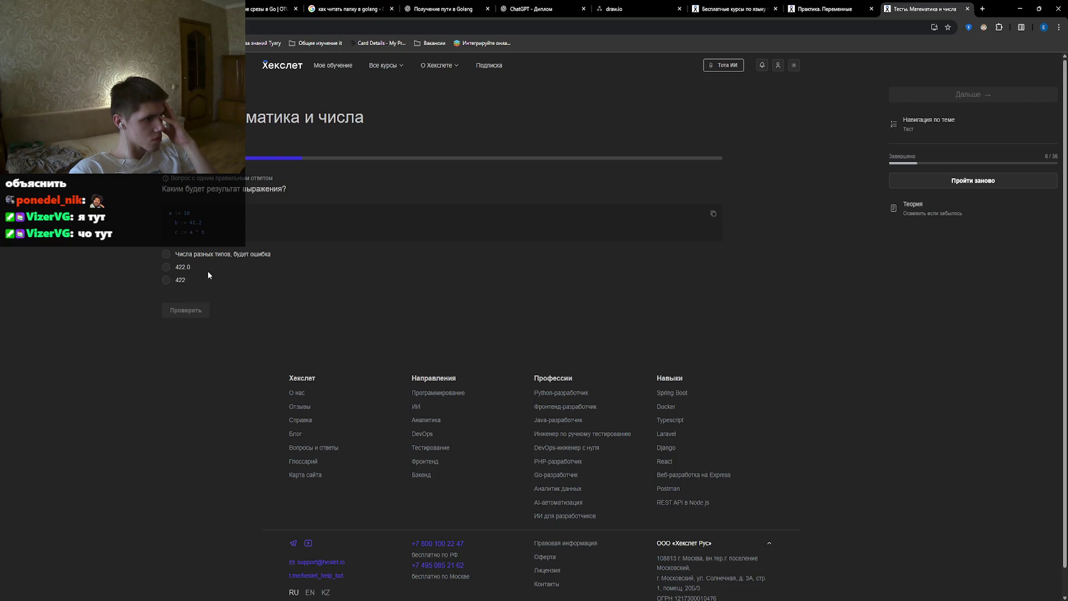
{"action": "left_click", "coordinate": [166, 270]}
{"action": "left_click", "coordinate": [167, 270]}
{"action": "left_click", "coordinate": [184, 315]}
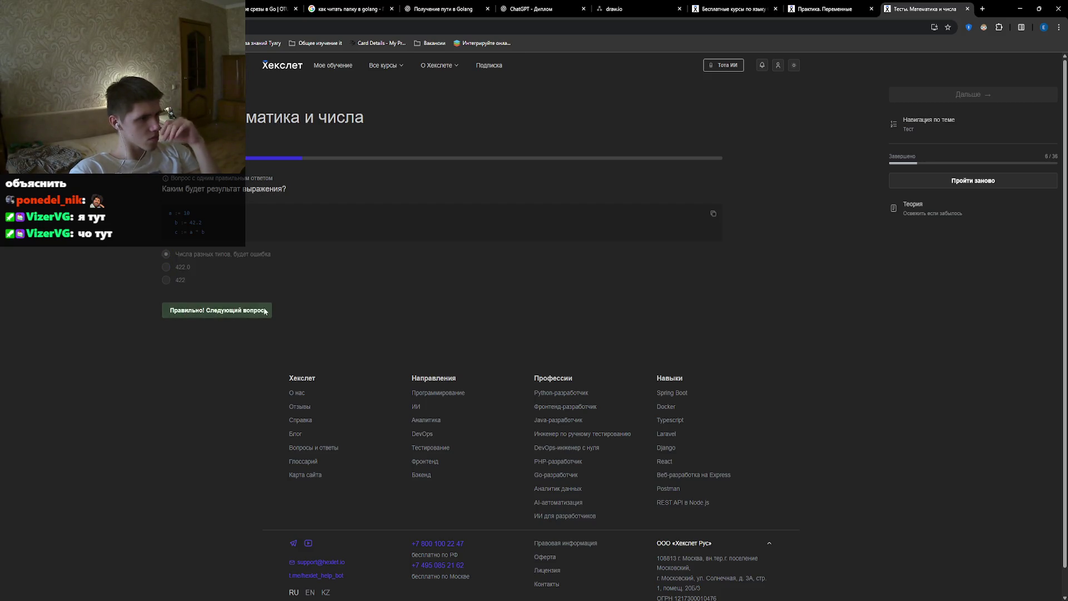
{"action": "left_click", "coordinate": [260, 314]}
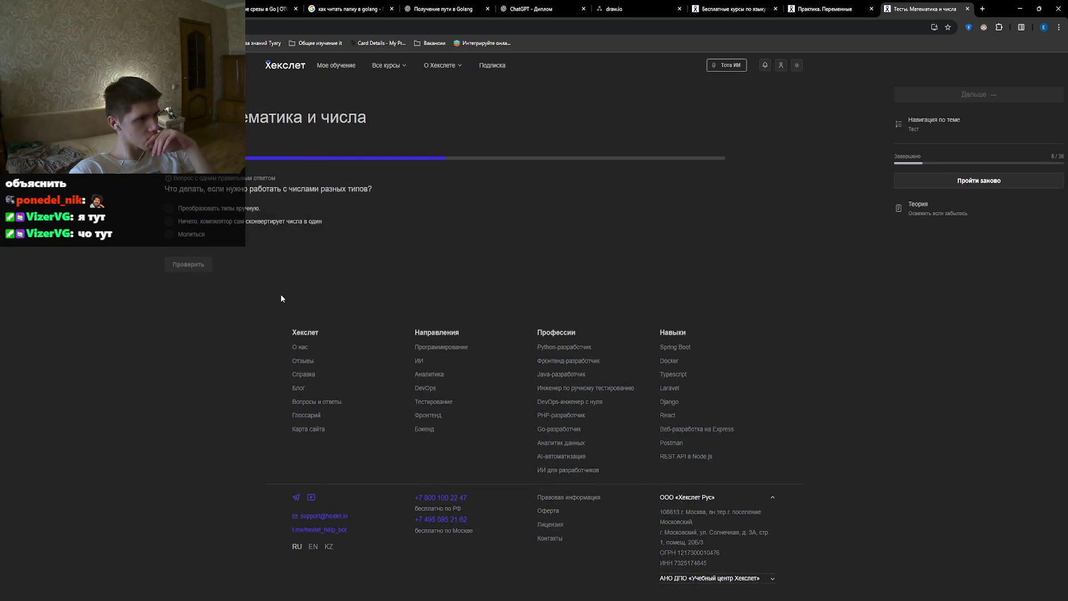
Answer that types must be converted manually, then answer the int versus int64 question.
{"action": "left_click", "coordinate": [169, 208]}
{"action": "left_click", "coordinate": [196, 266]}
{"action": "left_click", "coordinate": [239, 269]}
{"action": "left_click", "coordinate": [191, 209]}
{"action": "left_click", "coordinate": [204, 256]}
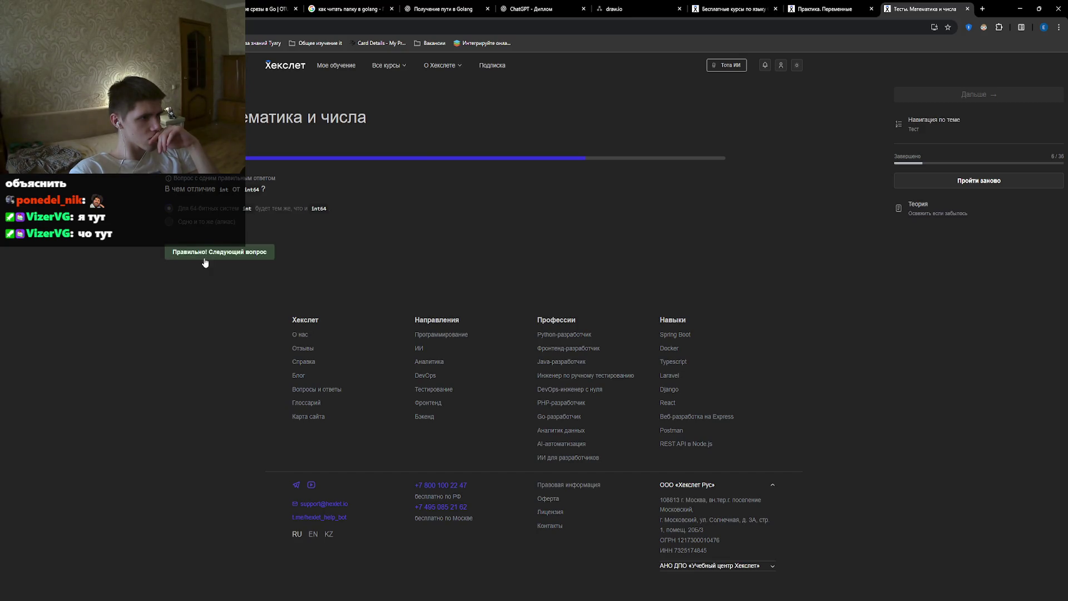
{"action": "left_click", "coordinate": [259, 254]}
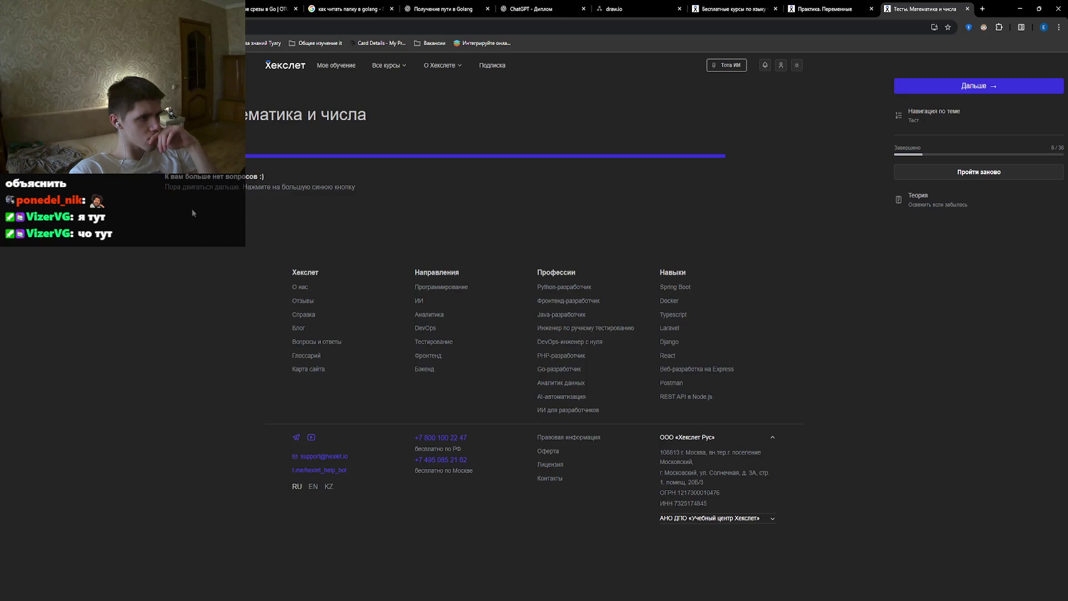
{"action": "left_click", "coordinate": [987, 85]}
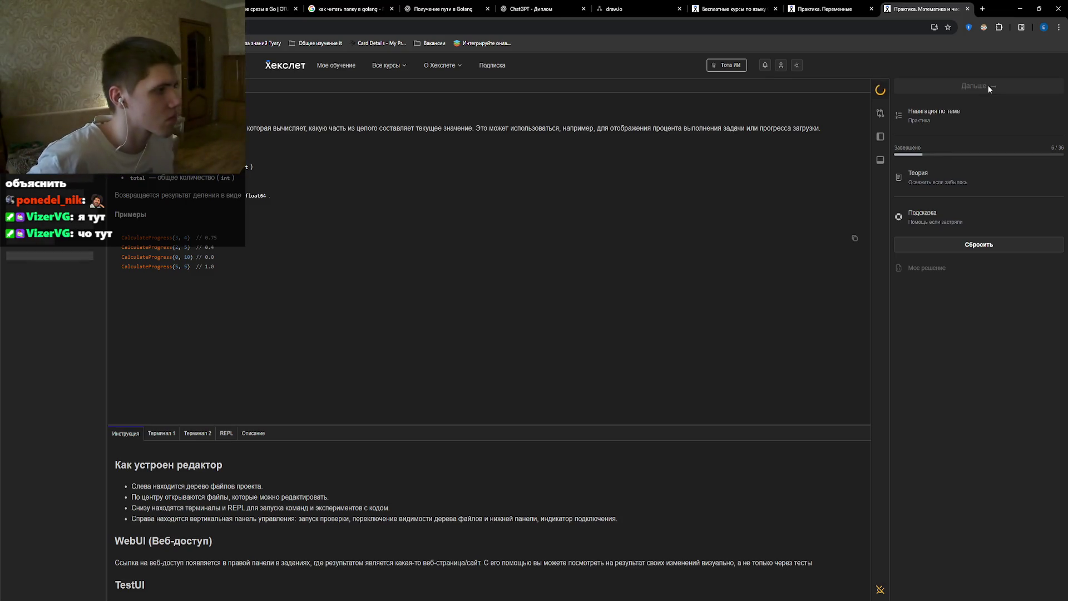
Bring the CalculateProgress code editor back into view and begin editing with '('.
{"action": "left_click", "coordinate": [388, 65]}
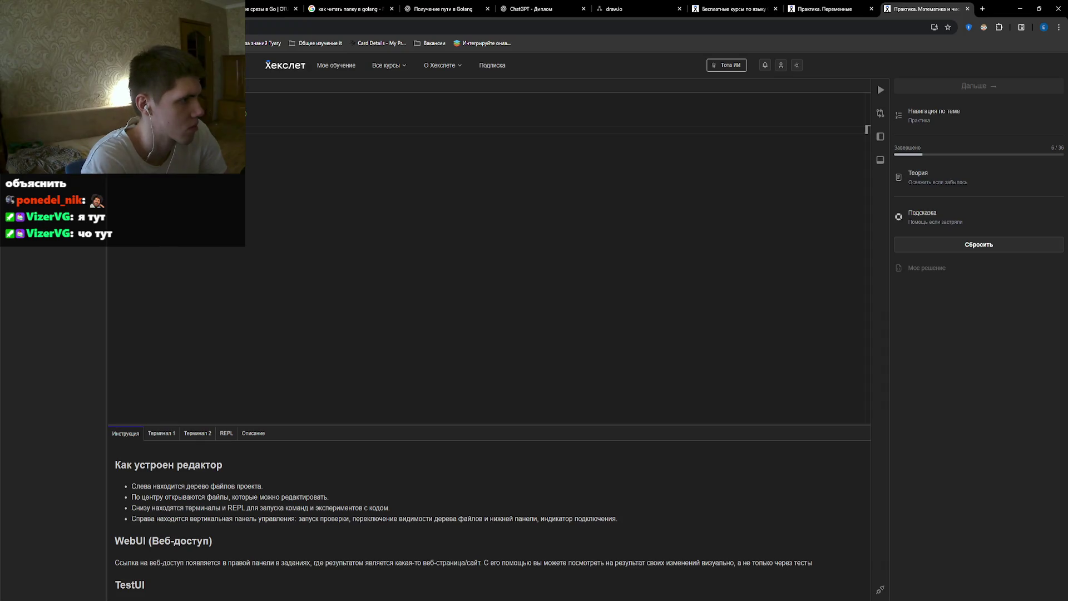
{"action": "type", "text": "("}
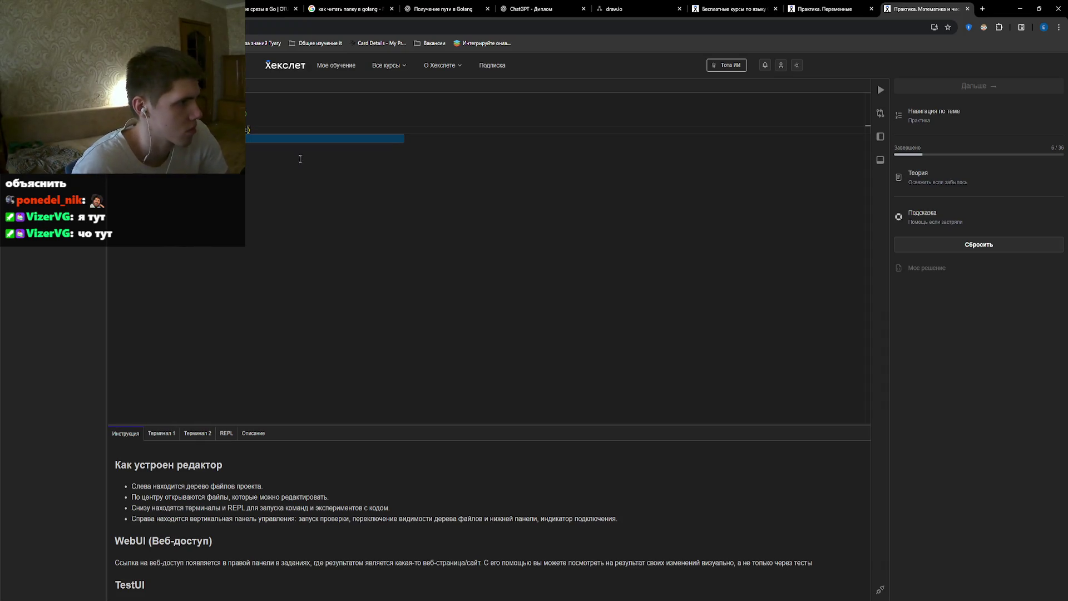
Wrap the returned value in float64 and run the check, which fails with an int-as-float64 error.
{"action": "left_click", "coordinate": [266, 131]}
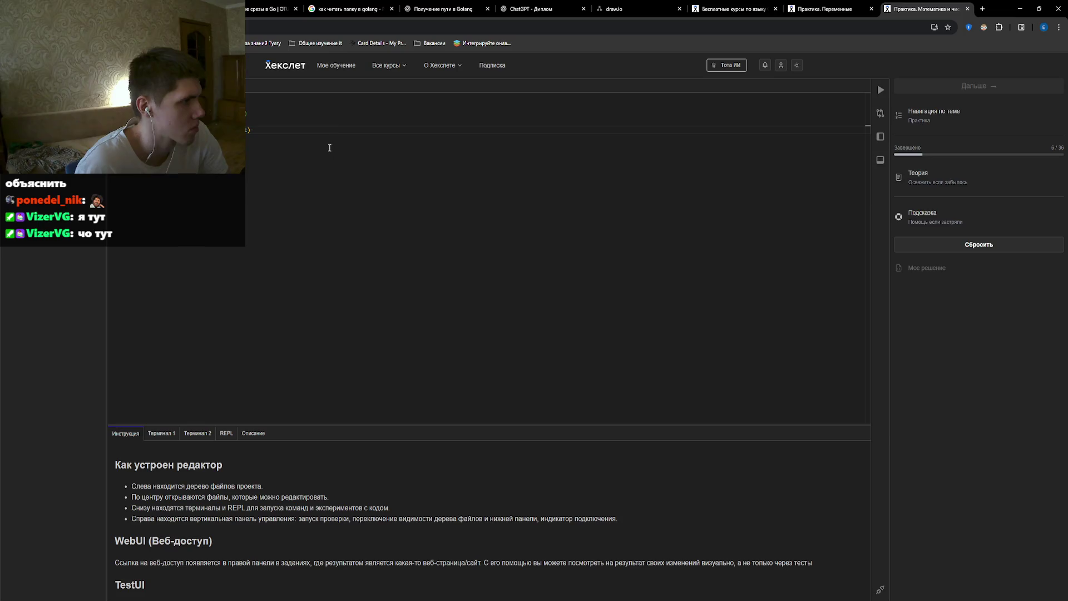
{"action": "type", "text": " floa"}
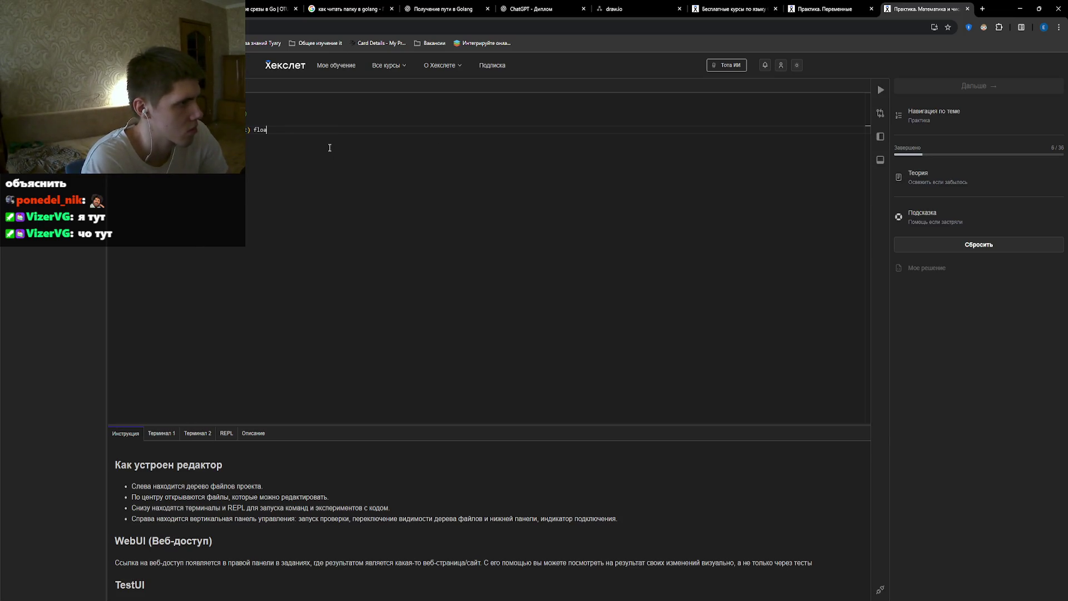
{"action": "type", "text": "t64"}
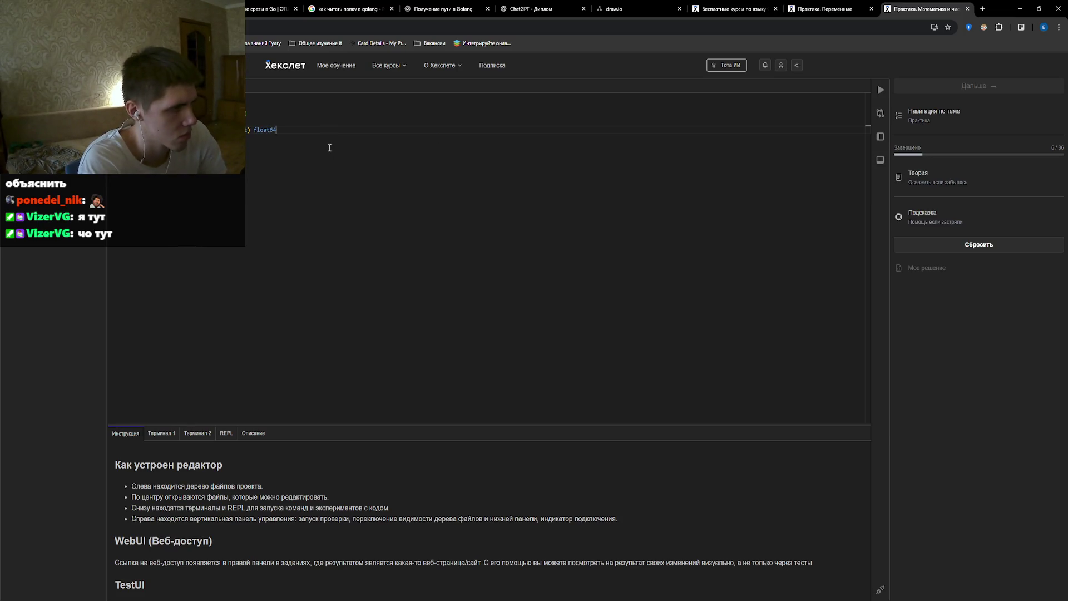
{"action": "type", "text": "{"}
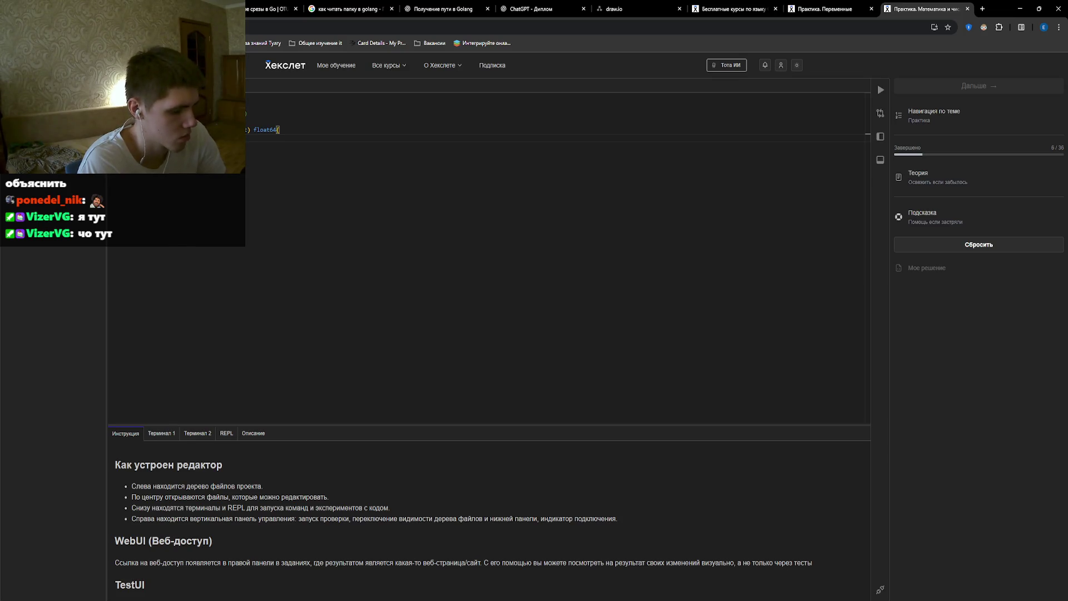
{"action": "left_click", "coordinate": [881, 90]}
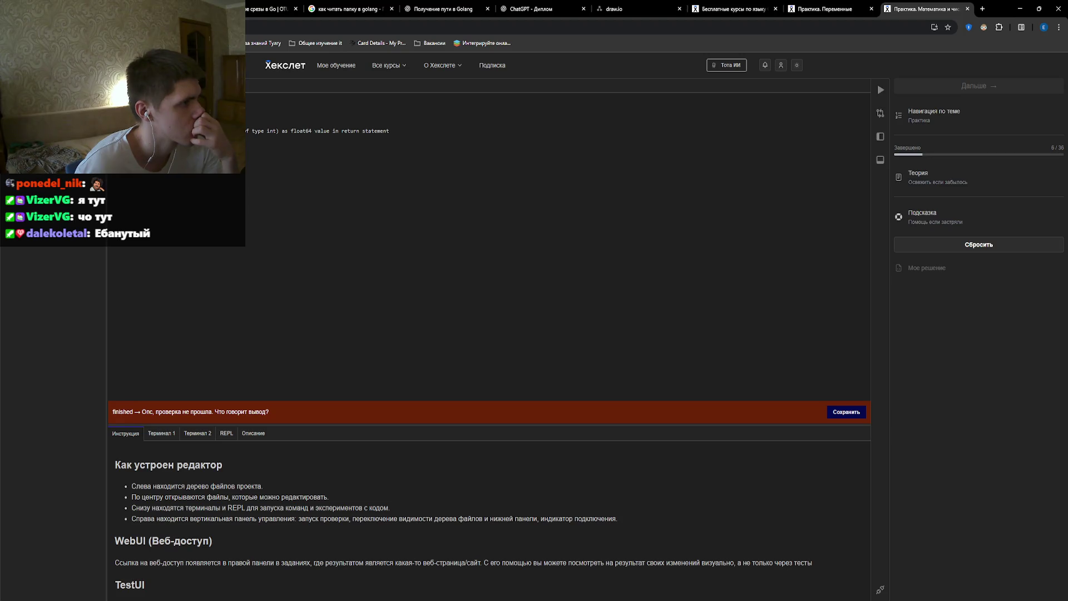
Fix the float64 return line and rerun the check until the tests pass, then continue.
{"action": "left_click", "coordinate": [278, 130]}
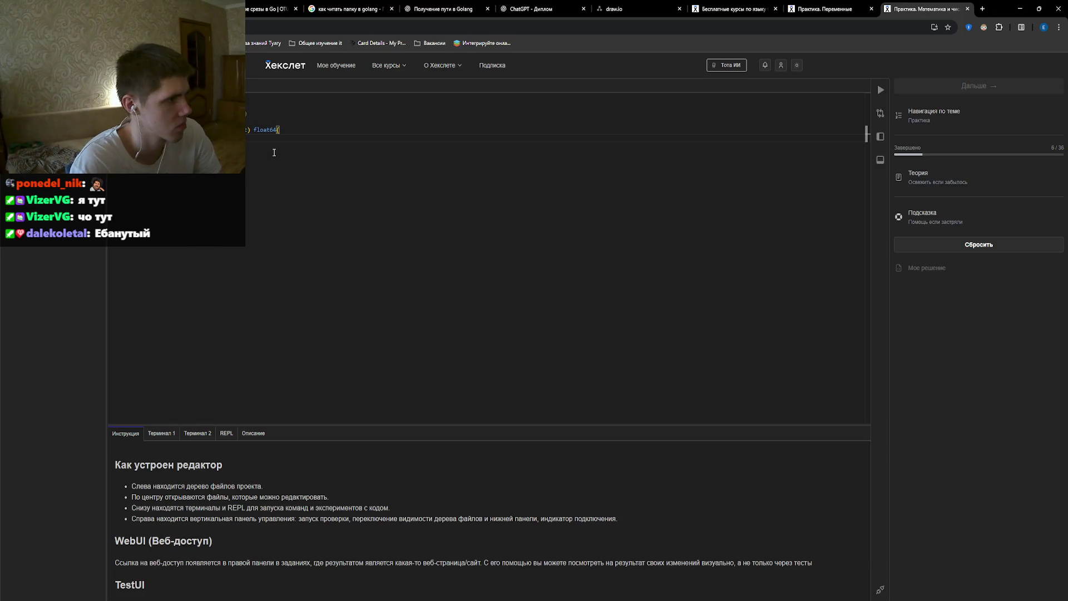
{"action": "key", "text": "ctrl+space"}
{"action": "key", "text": "Escape"}
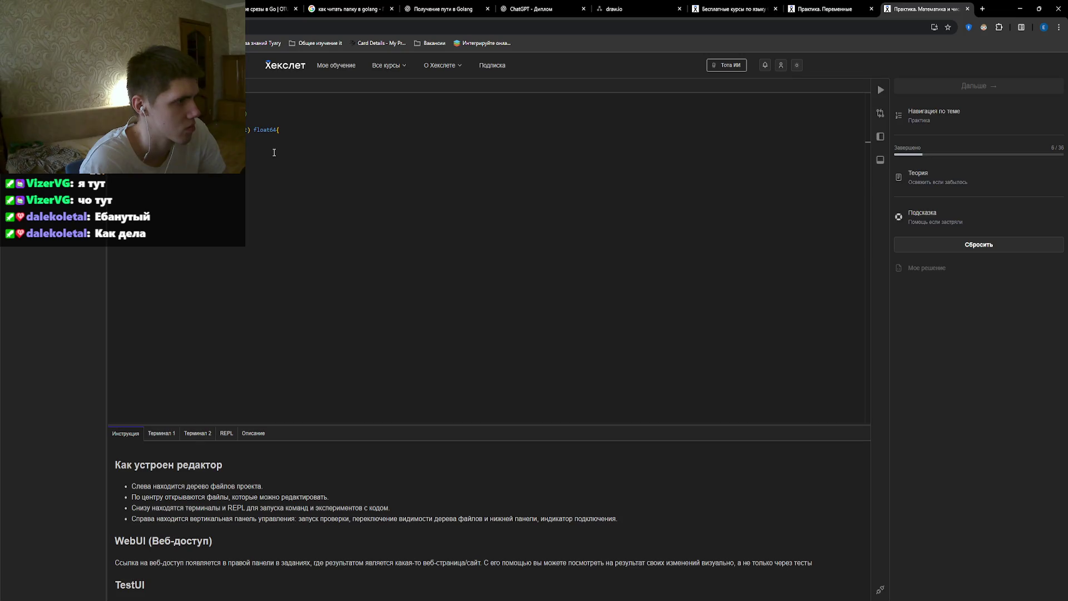
{"action": "left_click", "coordinate": [274, 153]}
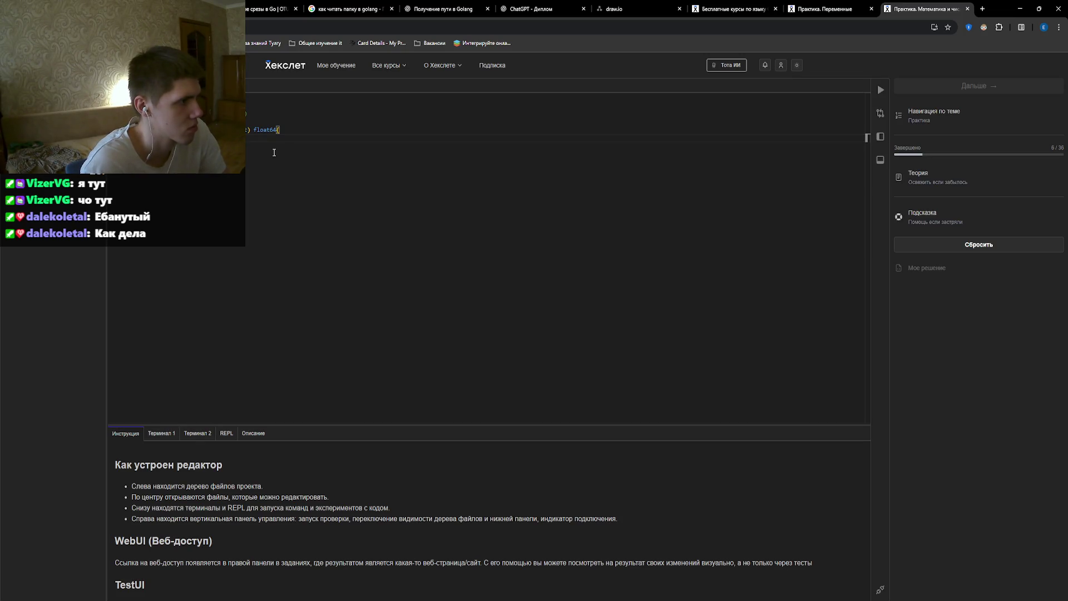
{"action": "left_click", "coordinate": [274, 152]}
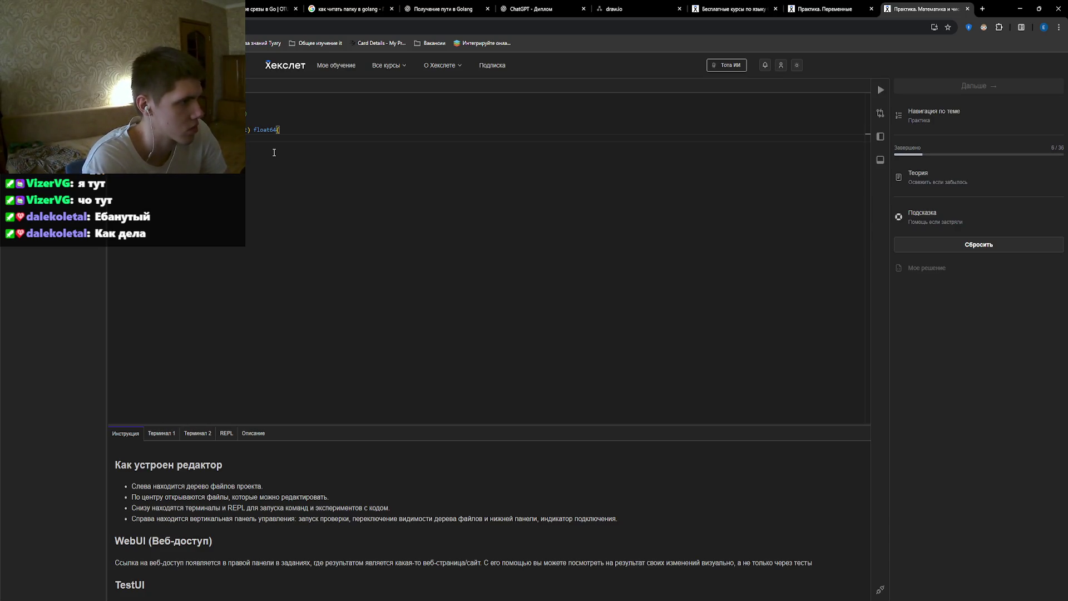
{"action": "triple_click", "coordinate": [274, 153]}
{"action": "left_click", "coordinate": [274, 152]}
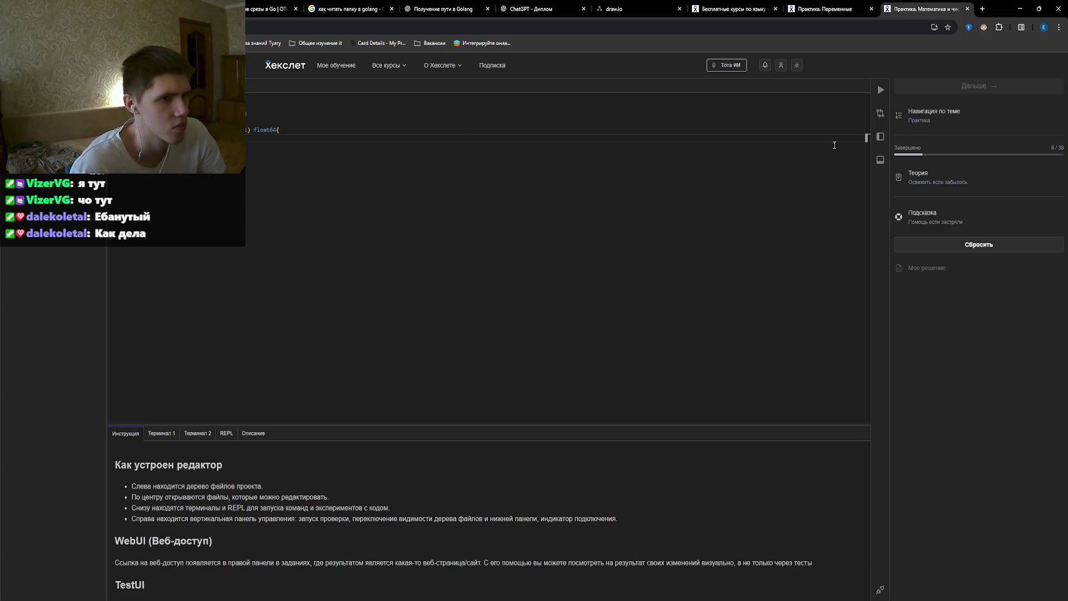
{"action": "left_click", "coordinate": [881, 89]}
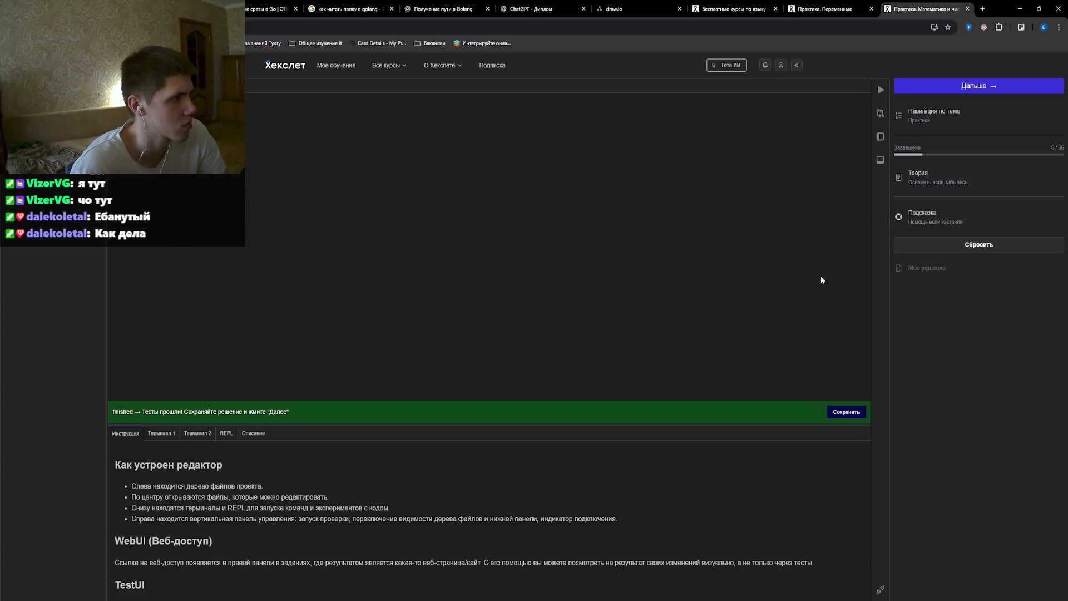
{"action": "left_click", "coordinate": [942, 86]}
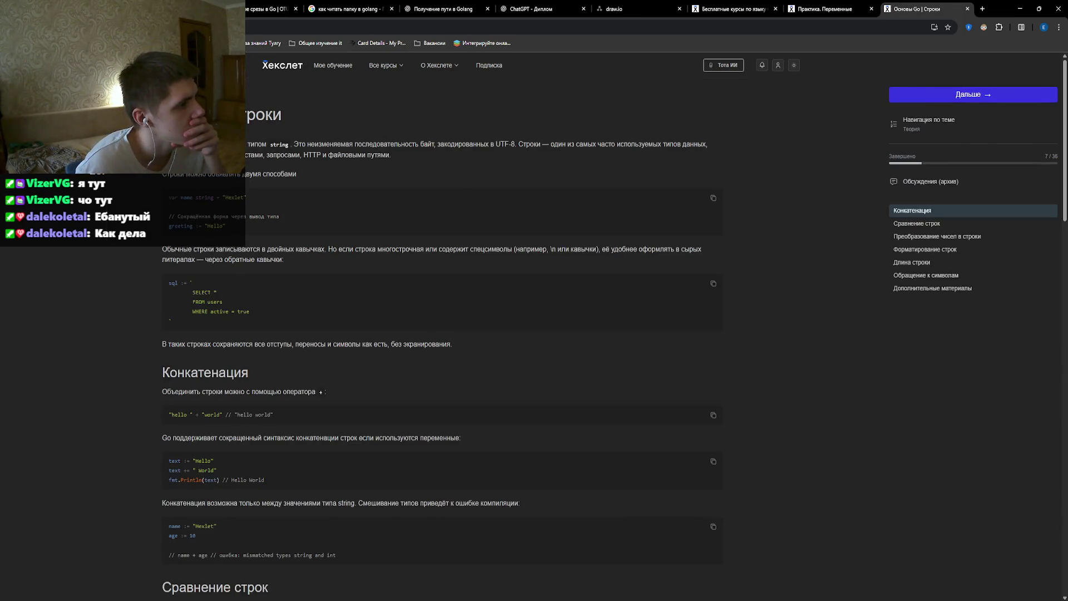
Scroll through the 'Основы Go | Строки' theory page and proceed to 'Тесты. Строки'.
{"action": "scroll", "coordinate": [265, 288], "scroll_direction": "down", "scroll_amount": 3}
{"action": "scroll", "coordinate": [264, 289], "scroll_direction": "down", "scroll_amount": 10}
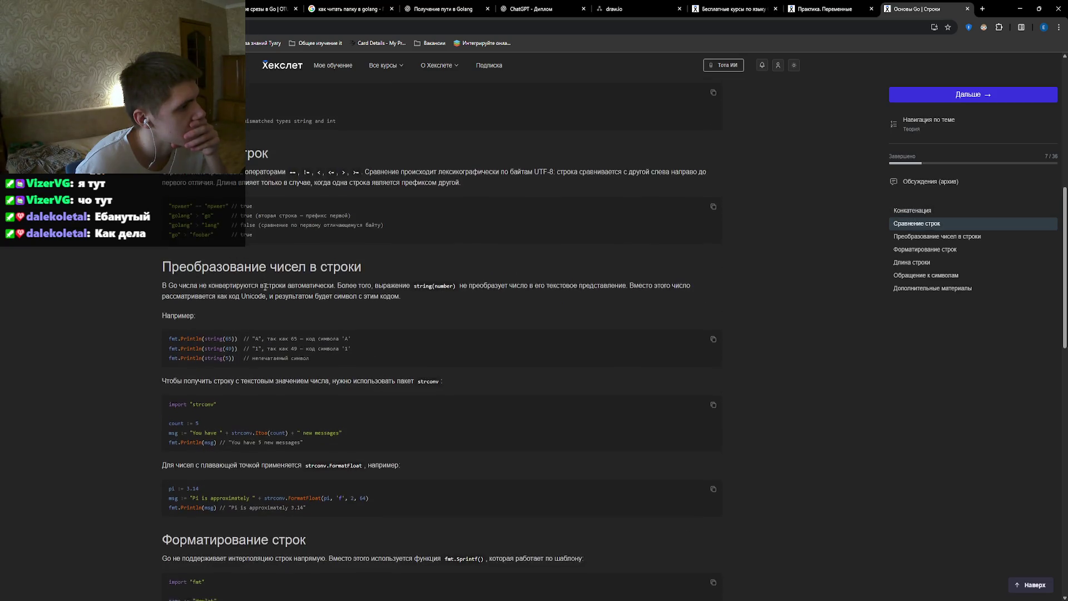
{"action": "scroll", "coordinate": [268, 285], "scroll_direction": "down", "scroll_amount": 3}
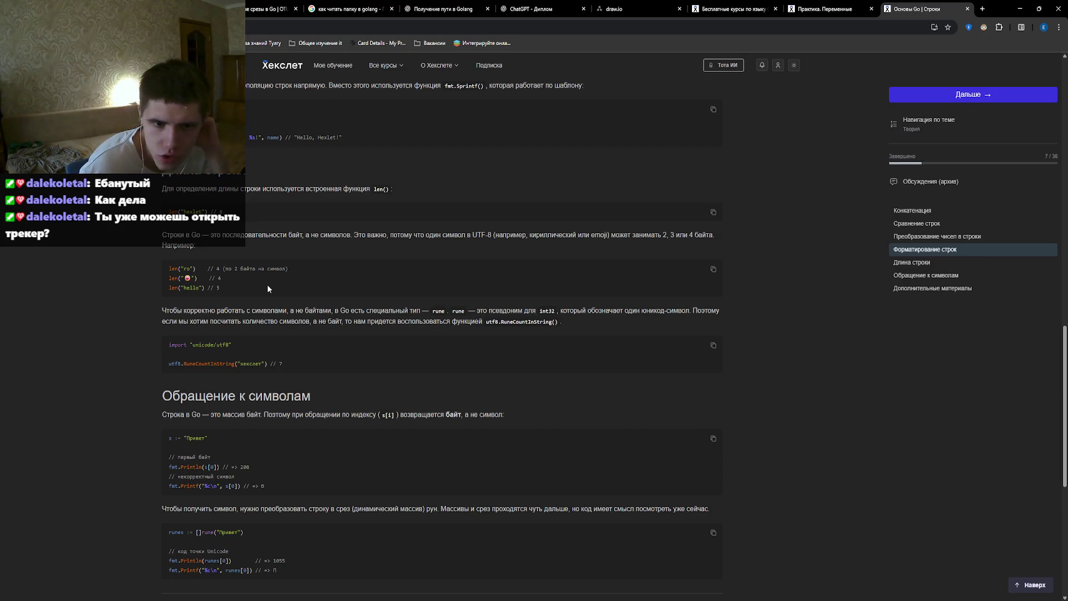
{"action": "scroll", "coordinate": [389, 322], "scroll_direction": "down", "scroll_amount": 3}
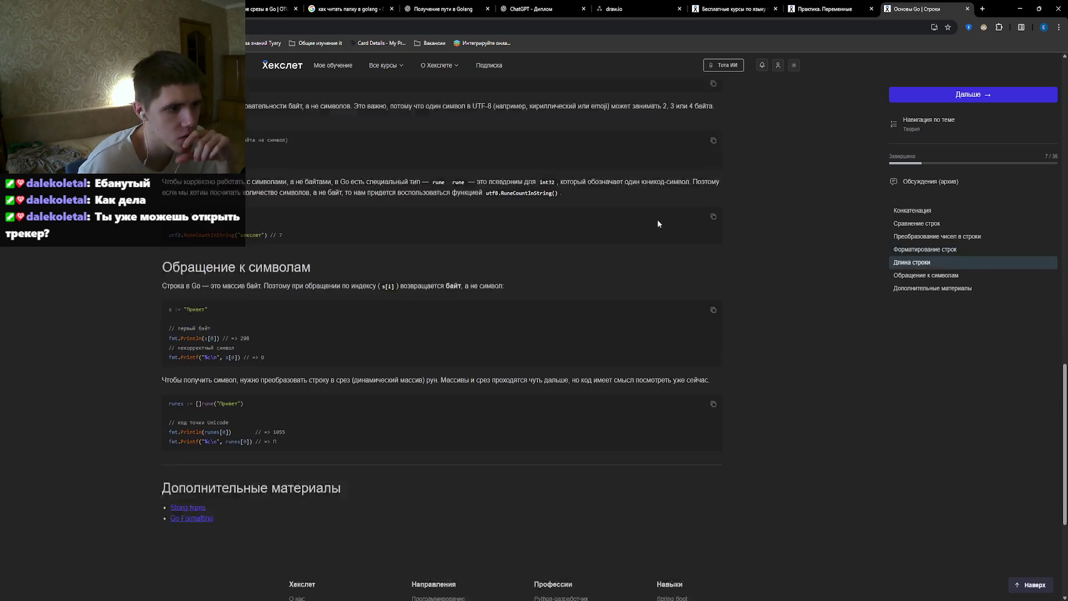
{"action": "left_click", "coordinate": [973, 94]}
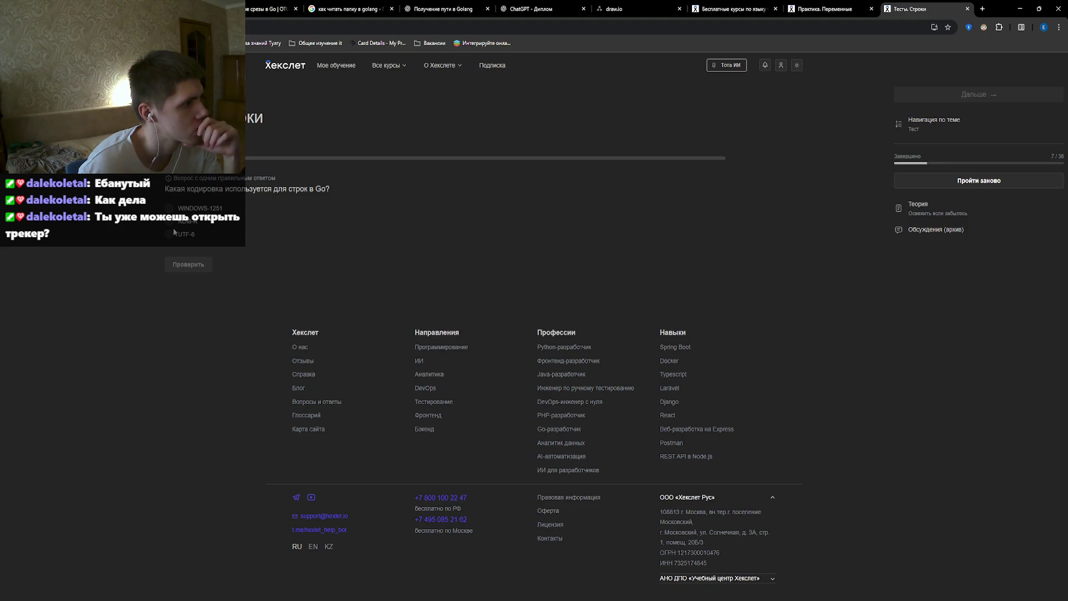
Answer UTF-8 for string encoding and double quotes for the string literal question.
{"action": "left_click", "coordinate": [171, 234]}
{"action": "left_click", "coordinate": [186, 264]}
{"action": "left_click", "coordinate": [183, 259]}
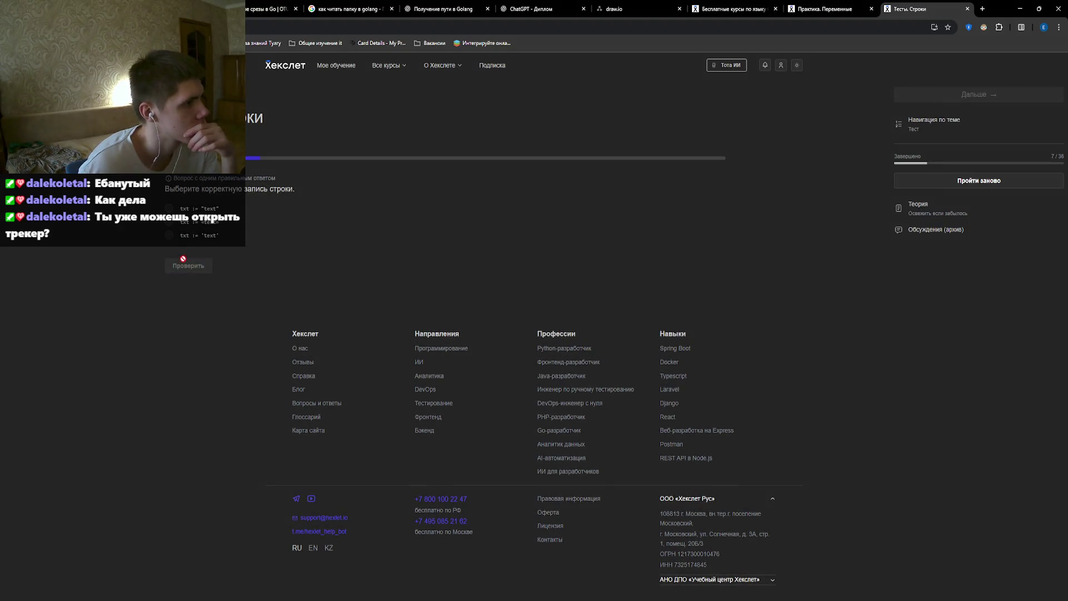
{"action": "left_click", "coordinate": [171, 209]}
{"action": "left_click", "coordinate": [192, 267]}
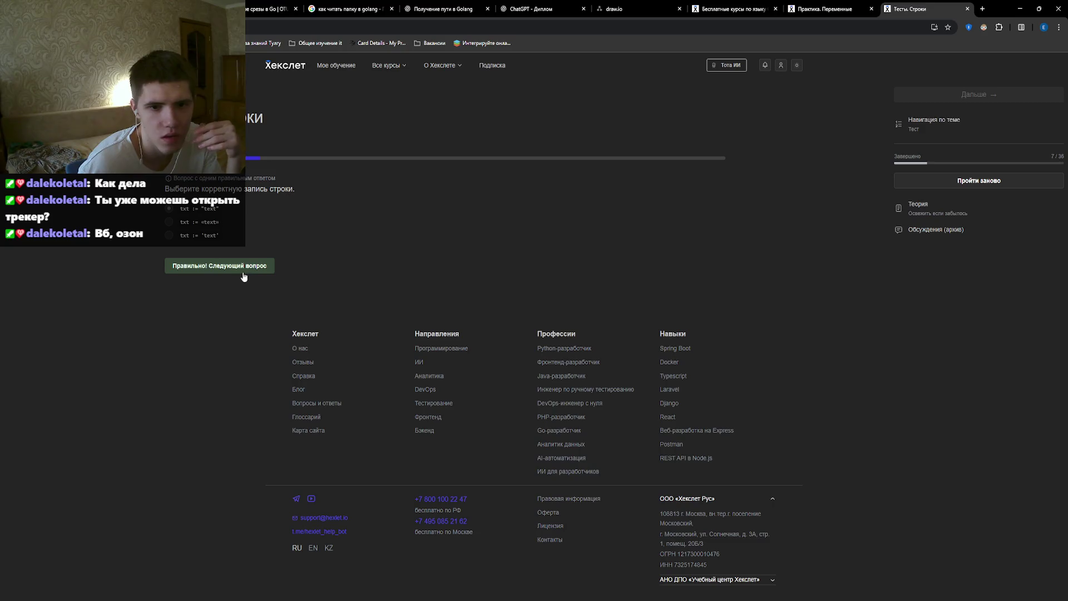
{"action": "left_click", "coordinate": [180, 275]}
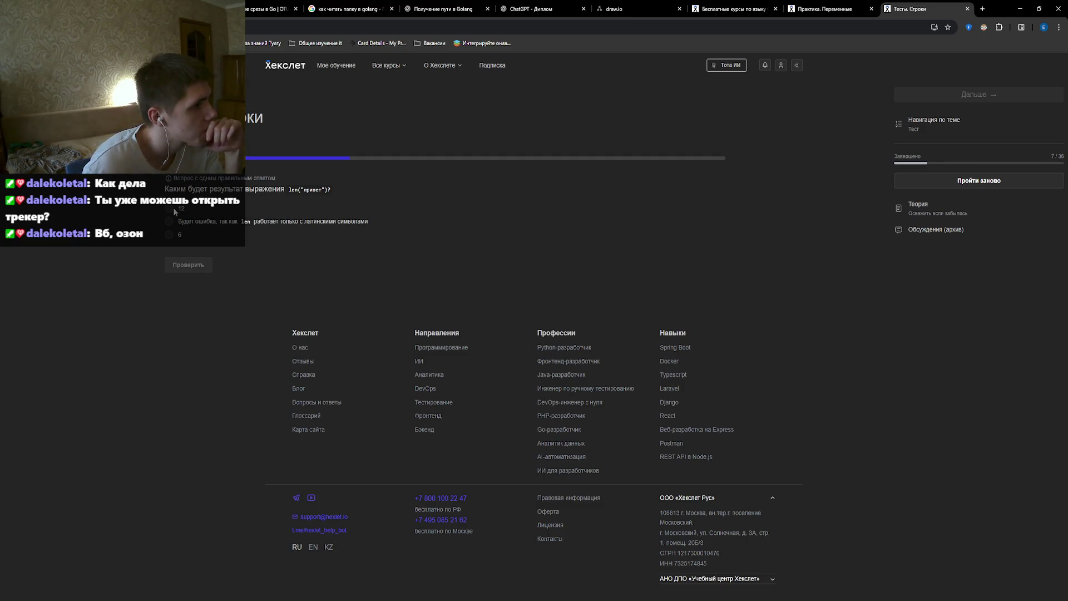
Answer the len of привет question, retrying after the wrong answer 6.
{"action": "left_click", "coordinate": [169, 235]}
{"action": "left_click", "coordinate": [189, 265]}
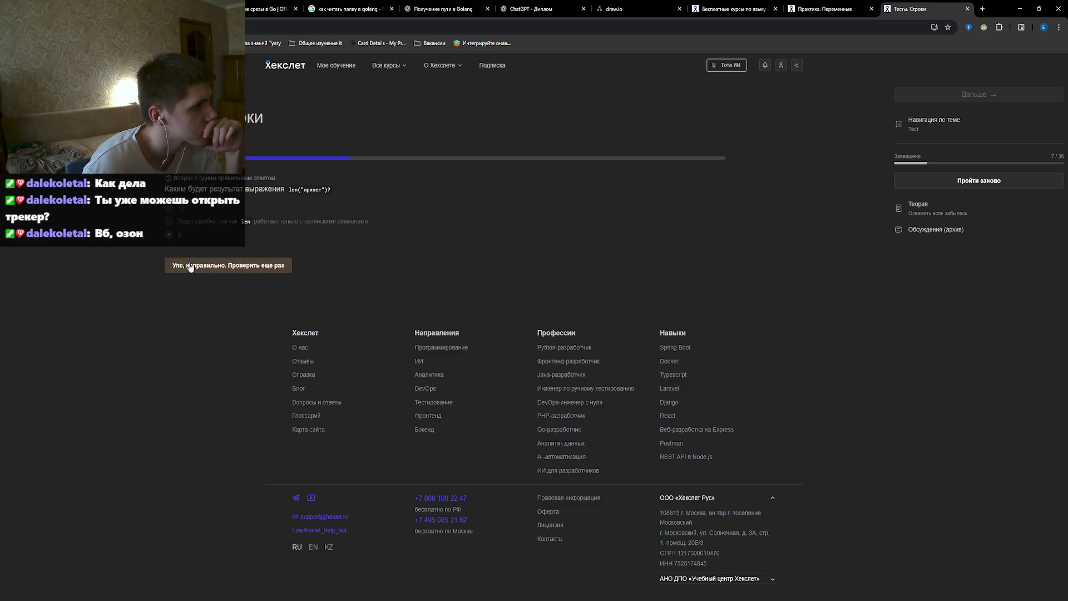
{"action": "left_click", "coordinate": [190, 266]}
{"action": "left_click", "coordinate": [186, 265]}
{"action": "left_click", "coordinate": [215, 262]}
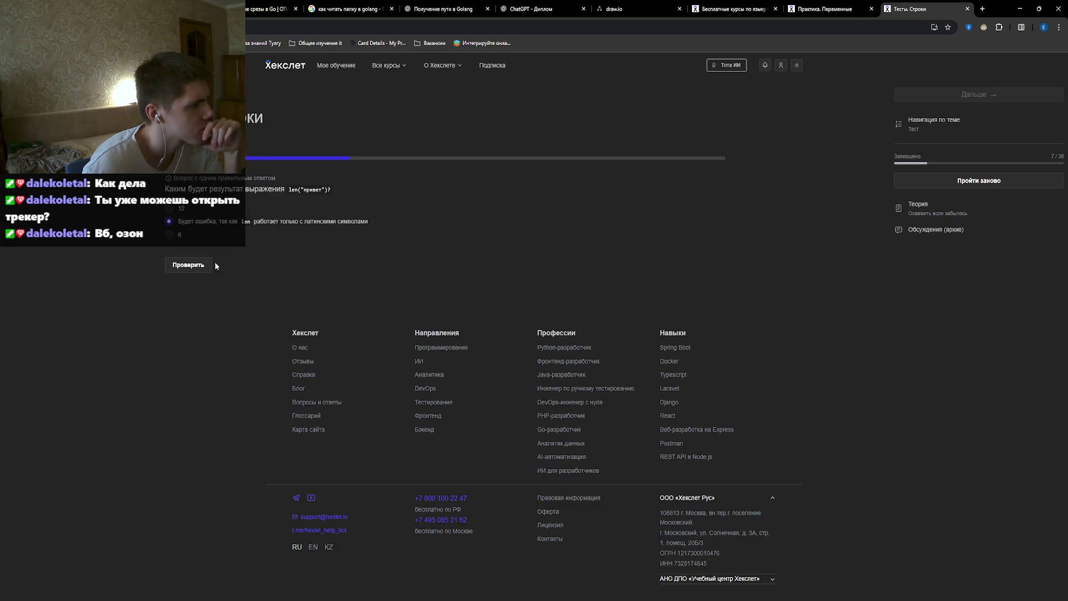
{"action": "left_click", "coordinate": [189, 265]}
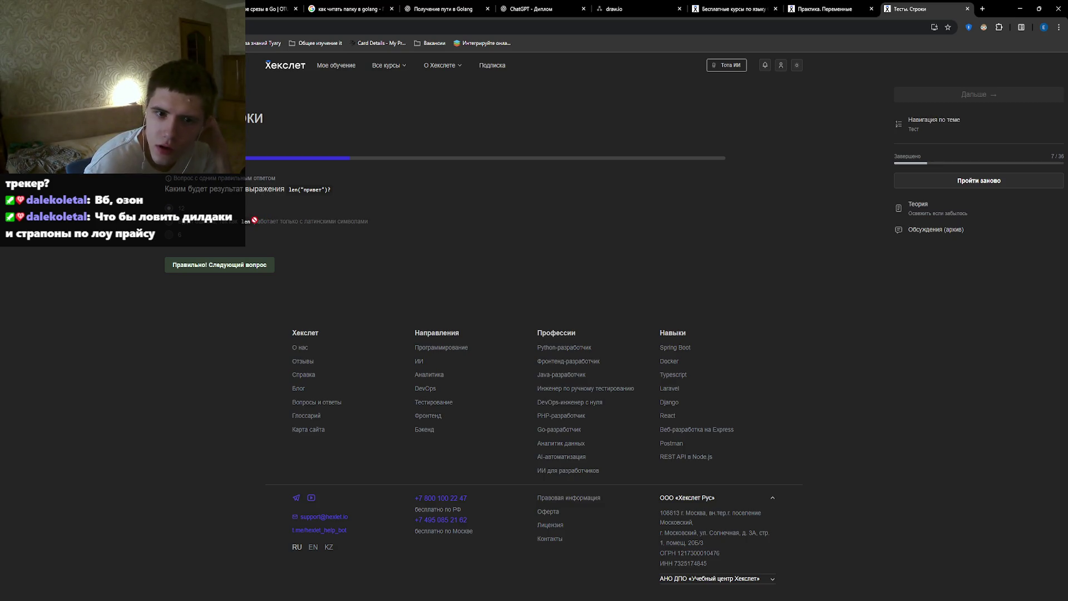
{"action": "left_click", "coordinate": [202, 267]}
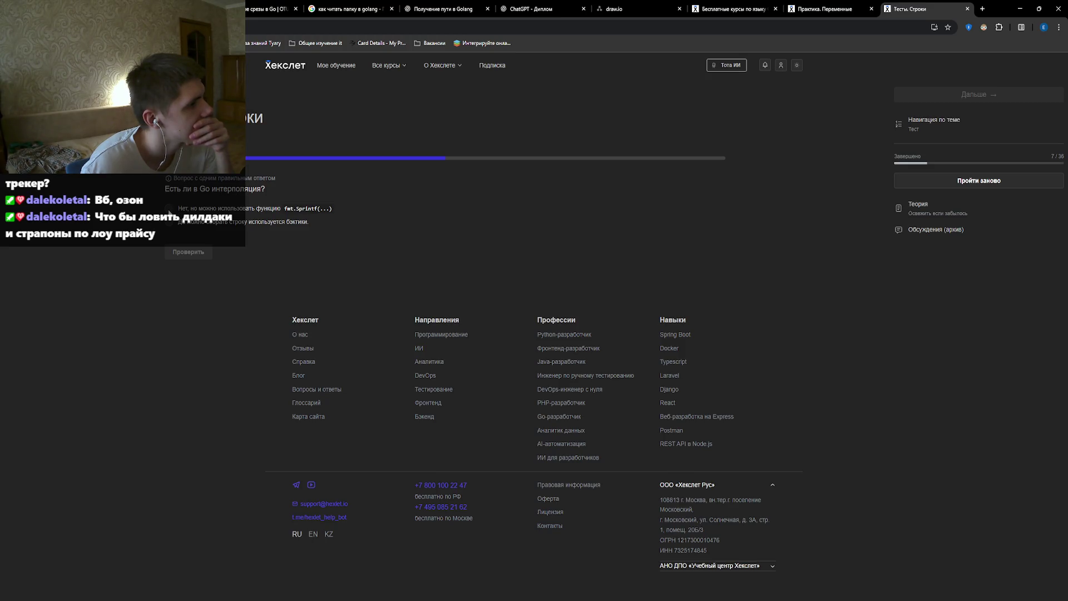
Answer the interpolation question with fmt.Sprintf and bring up the Strings theory notes.
{"action": "left_click", "coordinate": [173, 223]}
{"action": "left_click", "coordinate": [169, 209]}
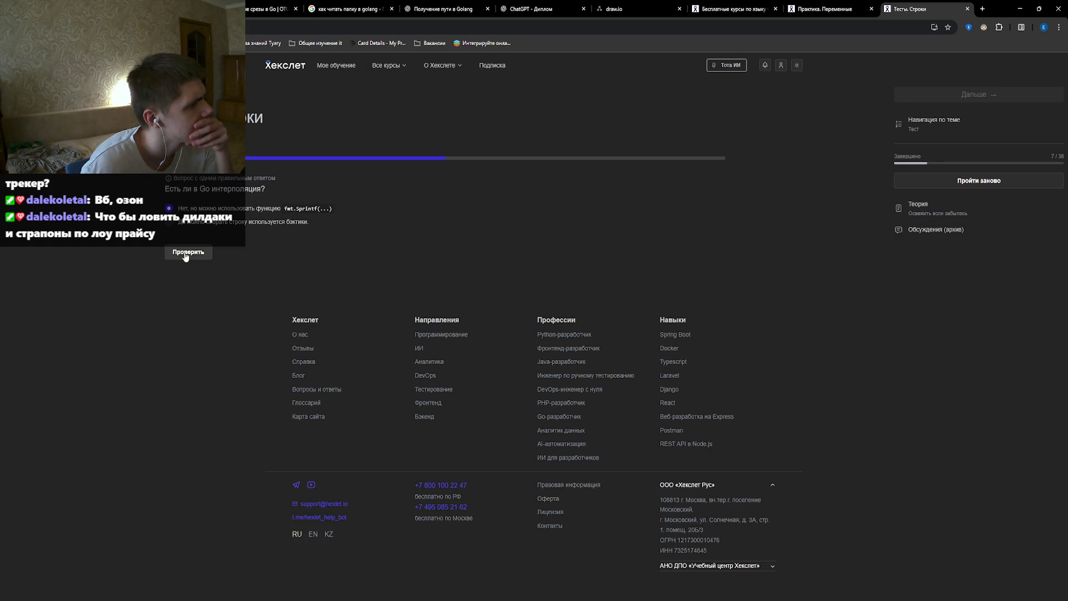
{"action": "left_click", "coordinate": [186, 254]}
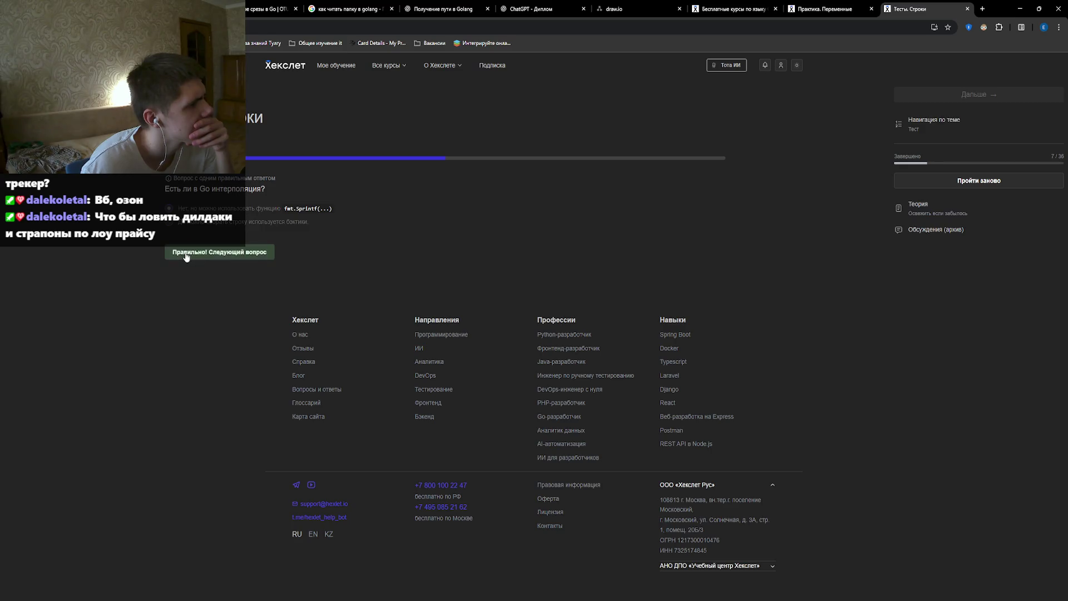
{"action": "left_click", "coordinate": [188, 255]}
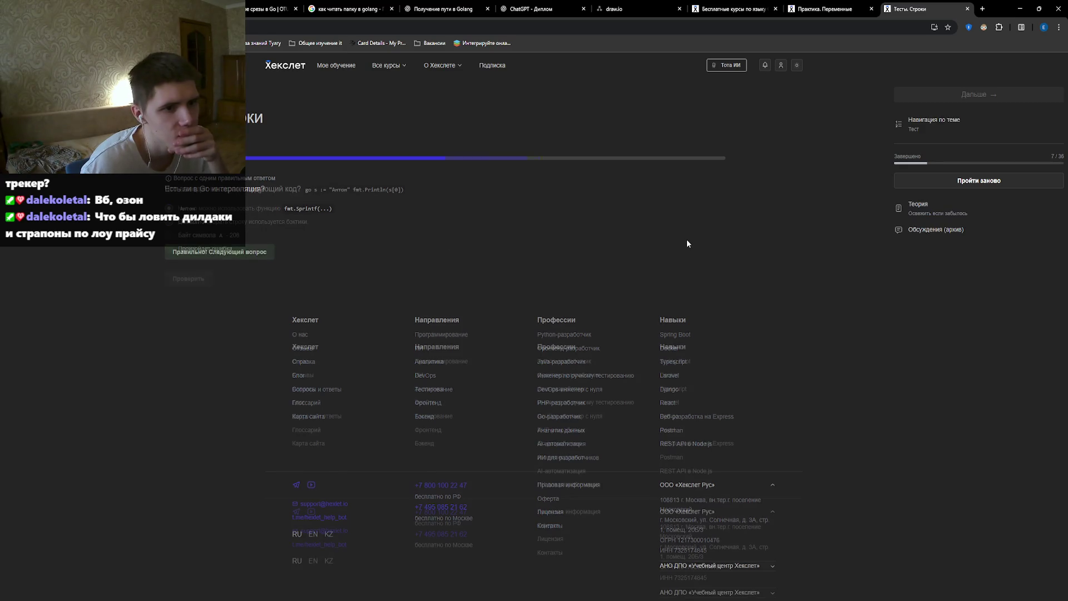
{"action": "left_click", "coordinate": [909, 212]}
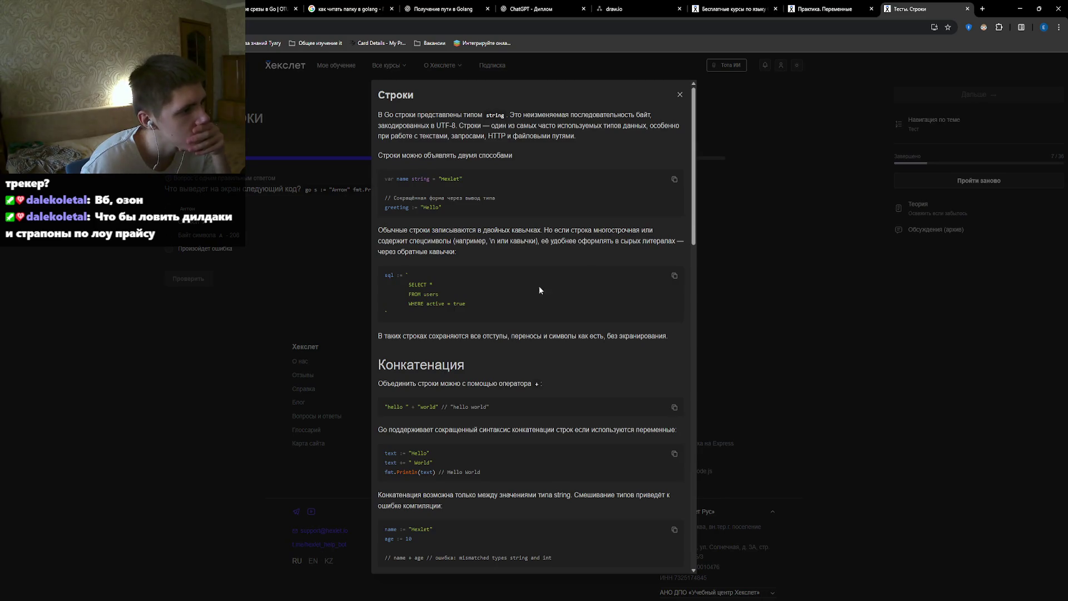
Read the Строки notes down to formatting and string length, then close them.
{"action": "scroll", "coordinate": [519, 282], "scroll_direction": "down", "scroll_amount": 2}
{"action": "scroll", "coordinate": [520, 282], "scroll_direction": "down", "scroll_amount": 3}
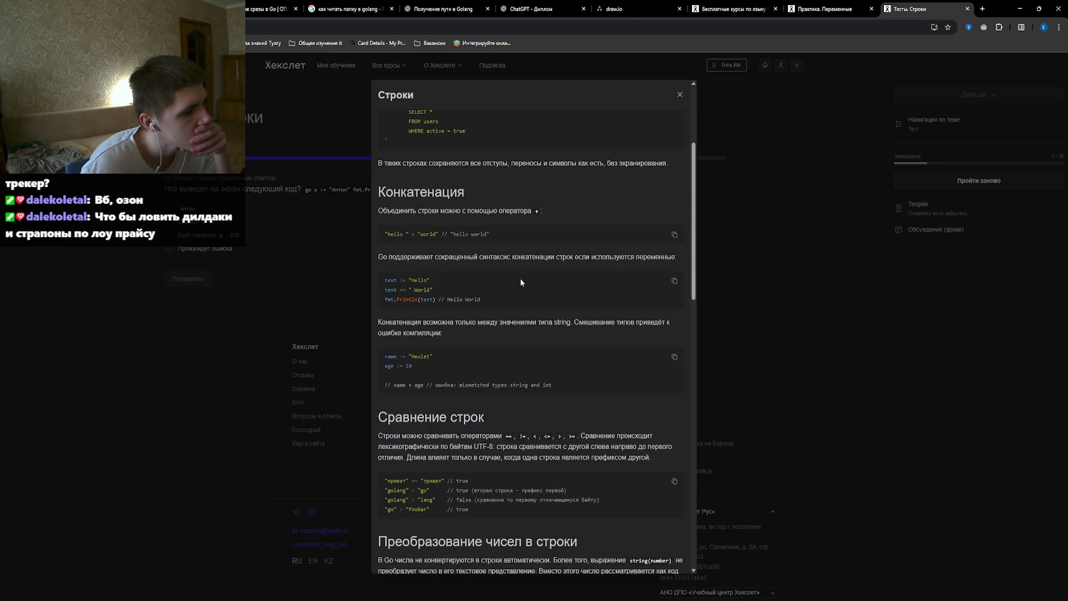
{"action": "scroll", "coordinate": [520, 278], "scroll_direction": "down", "scroll_amount": 2}
{"action": "scroll", "coordinate": [522, 281], "scroll_direction": "down", "scroll_amount": 3}
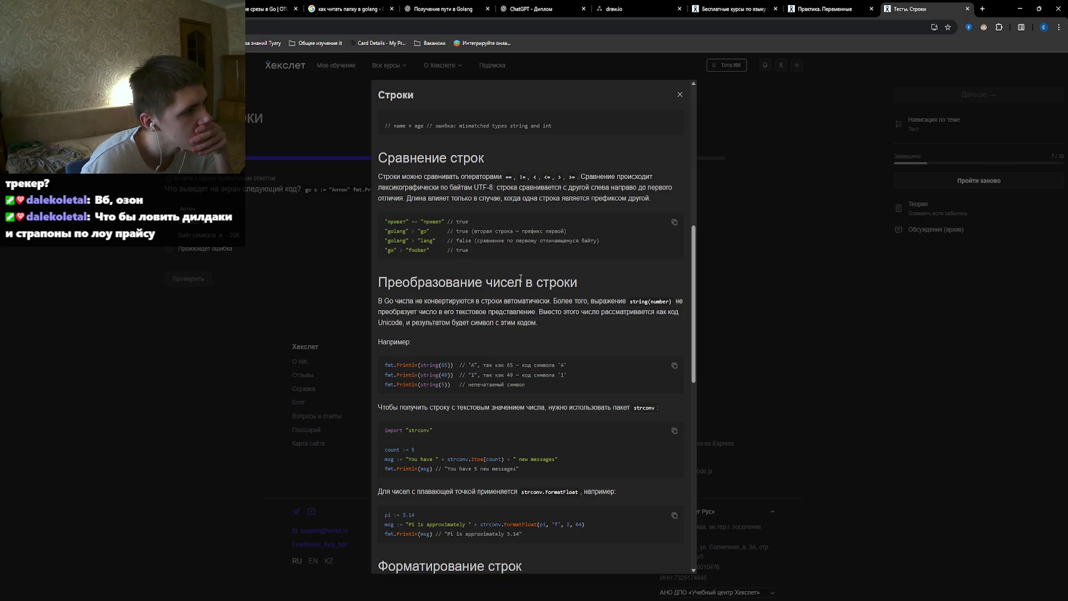
{"action": "scroll", "coordinate": [521, 278], "scroll_direction": "down", "scroll_amount": 2}
{"action": "scroll", "coordinate": [520, 278], "scroll_direction": "down", "scroll_amount": 3}
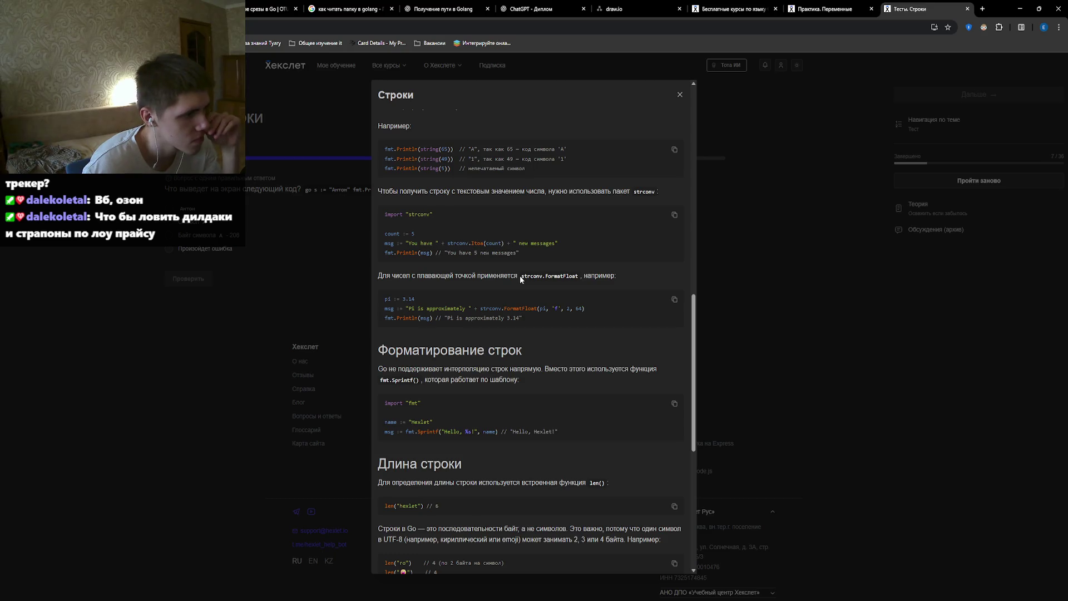
{"action": "scroll", "coordinate": [520, 278], "scroll_direction": "down", "scroll_amount": 2}
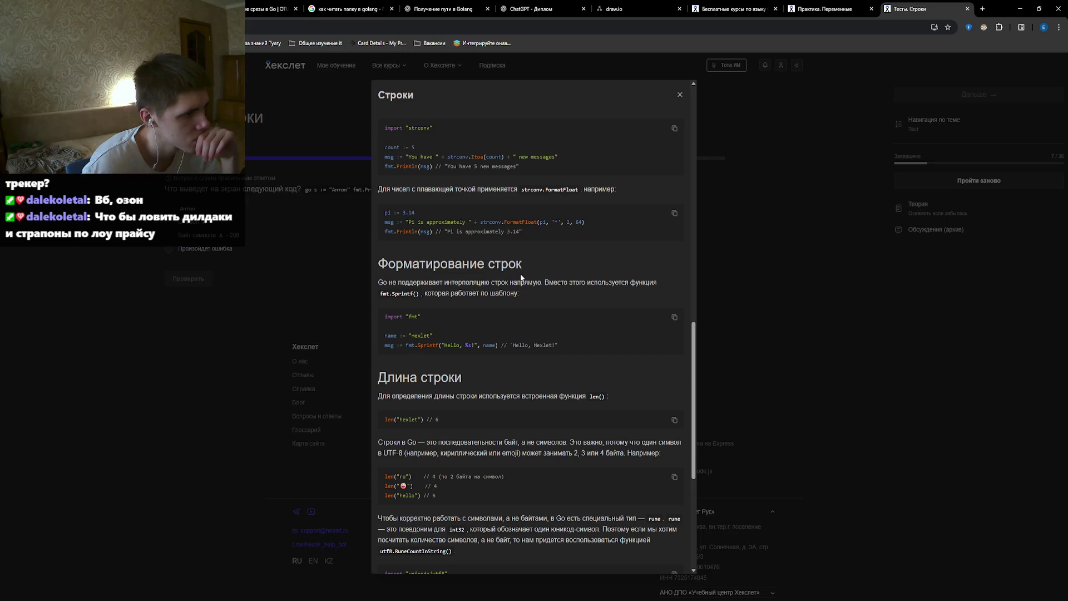
{"action": "left_click", "coordinate": [797, 203]}
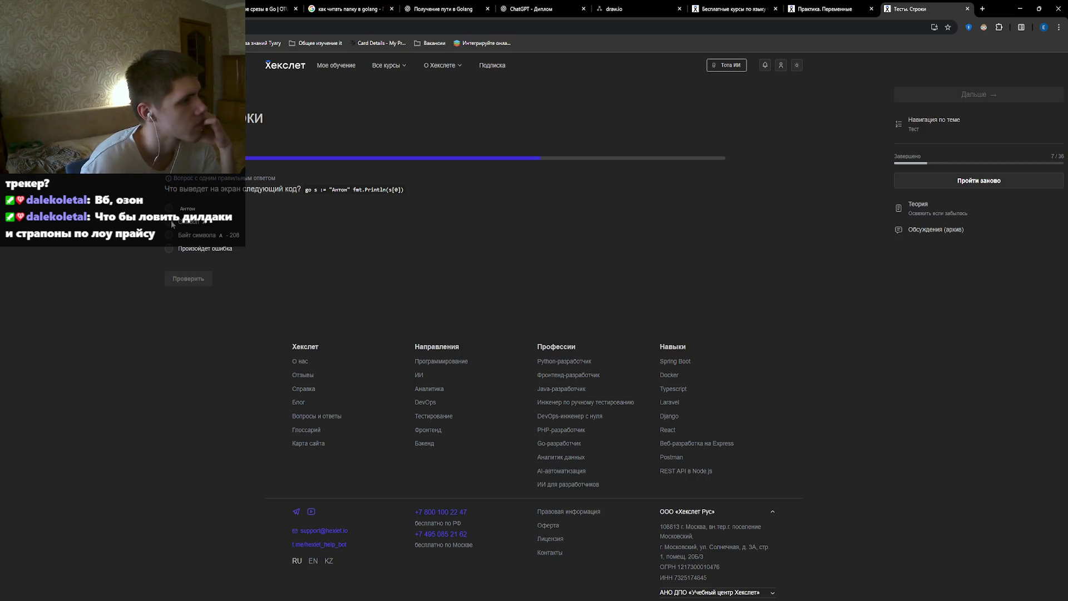
Answer the s[0] of "Антон" question correctly after retrying wrong checks.
{"action": "left_click", "coordinate": [189, 279]}
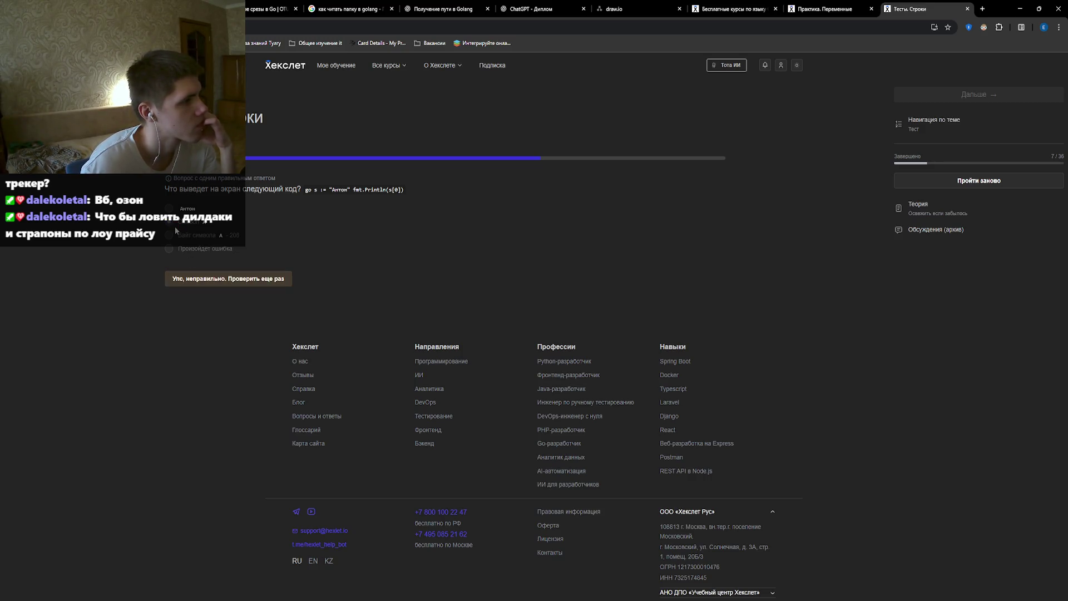
{"action": "left_click", "coordinate": [190, 278]}
{"action": "left_click", "coordinate": [169, 249]}
{"action": "left_click", "coordinate": [184, 276]}
{"action": "left_click", "coordinate": [184, 276]}
{"action": "left_click", "coordinate": [181, 276]}
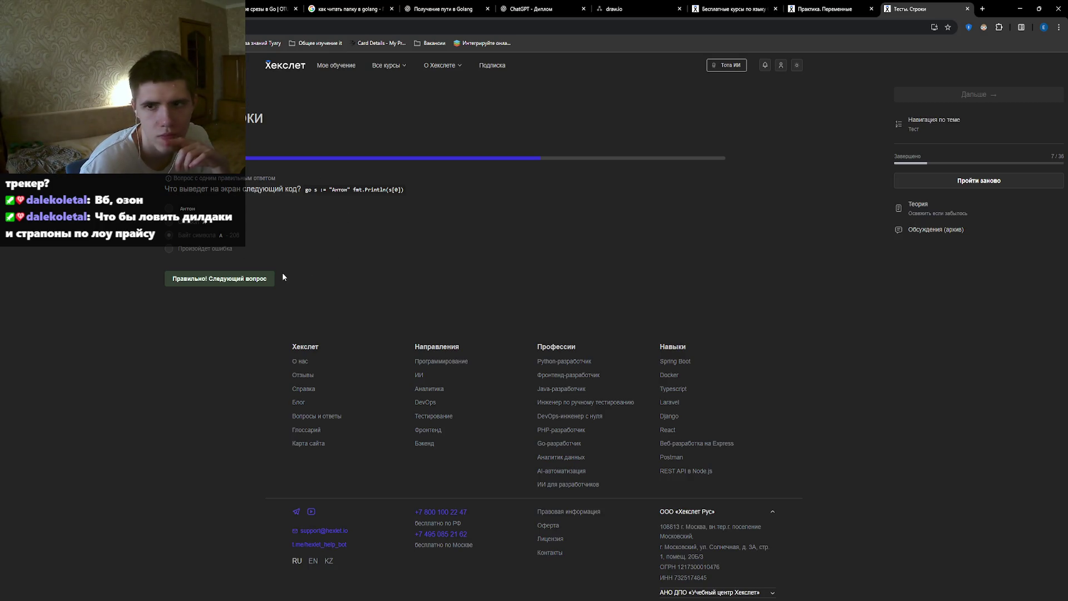
{"action": "left_click", "coordinate": [243, 277]}
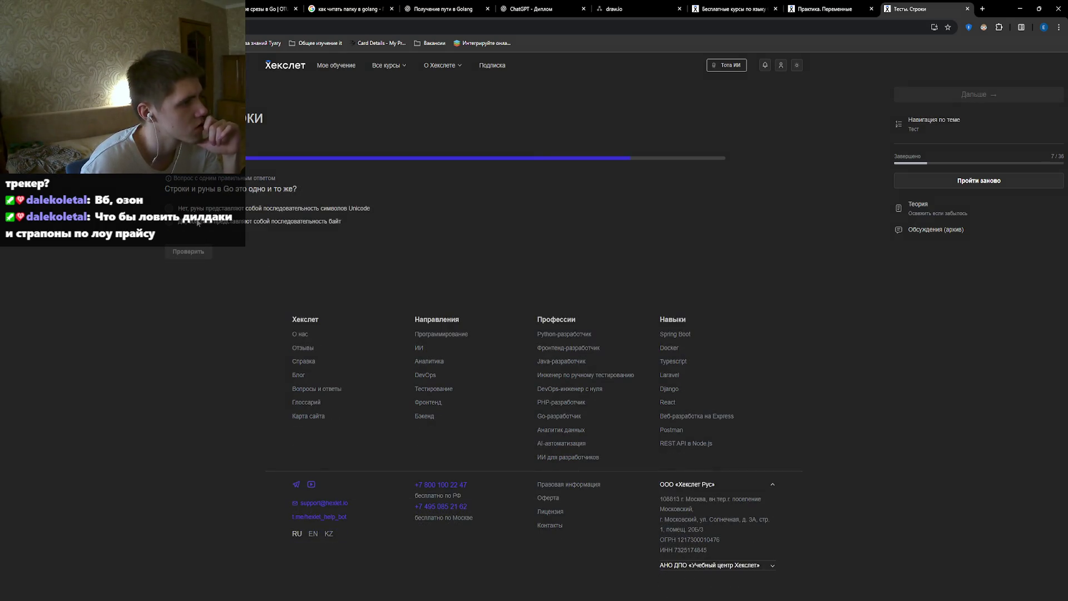
Answer that runes are Unicode characters and continue to the Strings practice task.
{"action": "left_click", "coordinate": [176, 209]}
{"action": "left_click", "coordinate": [204, 252]}
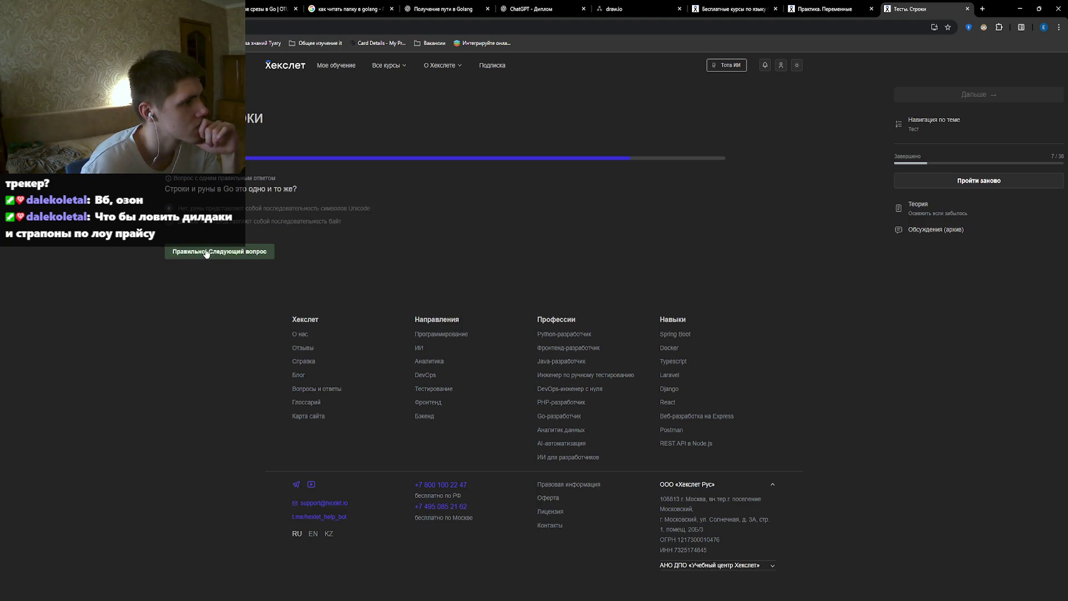
{"action": "left_click", "coordinate": [204, 252]}
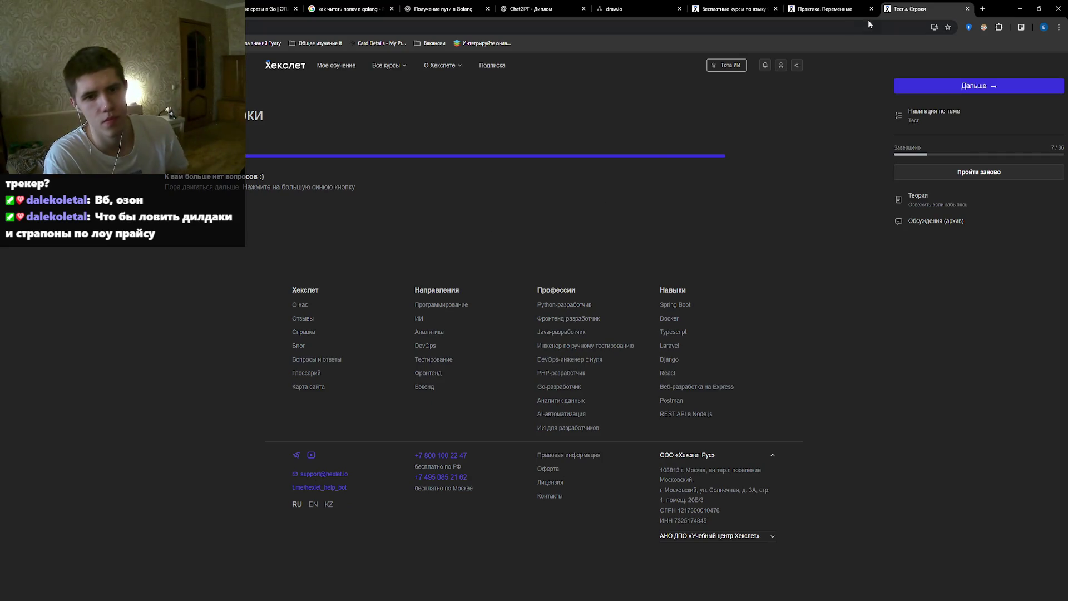
{"action": "left_click", "coordinate": [938, 82]}
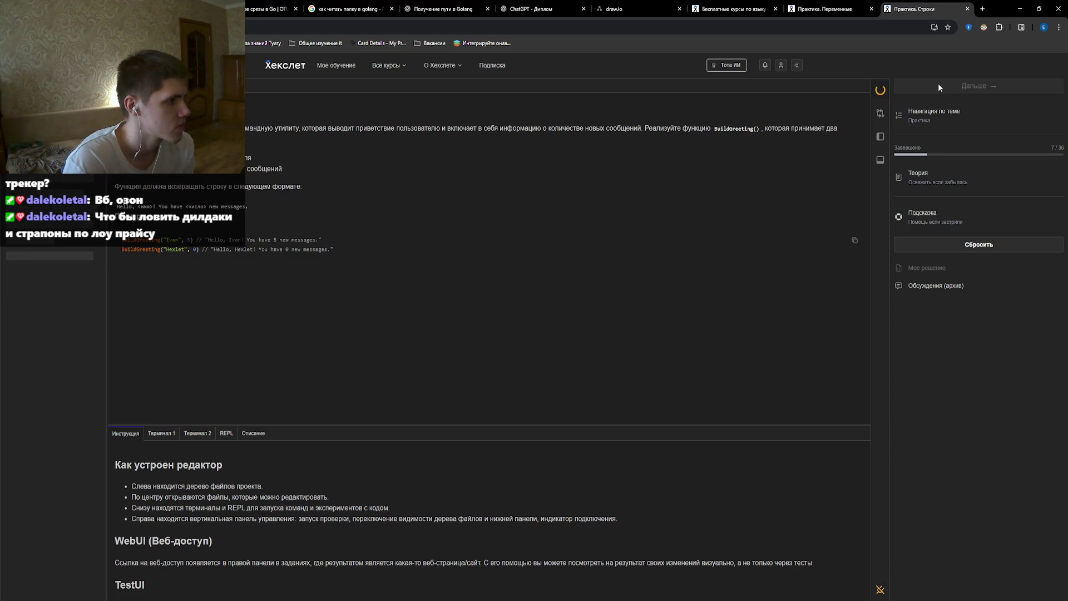
Study the BuildGreeting example call and function name, then type the '(count int)' parameter.
{"action": "mouse_move", "coordinate": [121, 243]}
{"action": "left_mouse_down"}
{"action": "mouse_move", "coordinate": [205, 245]}
{"action": "mouse_move", "coordinate": [161, 246]}
{"action": "left_mouse_up"}
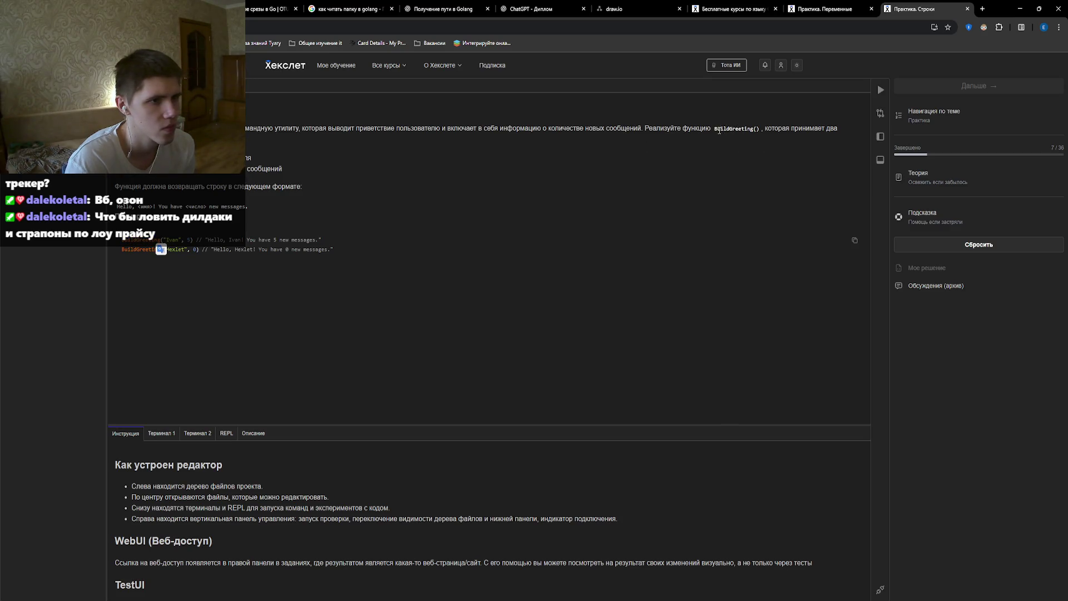
{"action": "left_click_drag", "start_coordinate": [715, 130], "coordinate": [760, 129]}
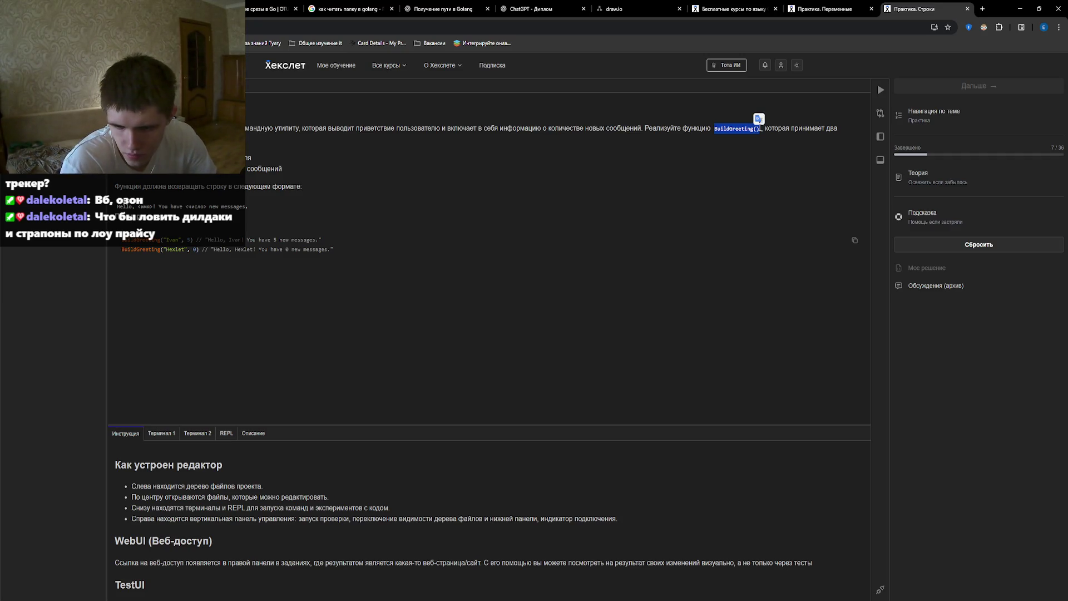
{"action": "left_click", "coordinate": [333, 121]}
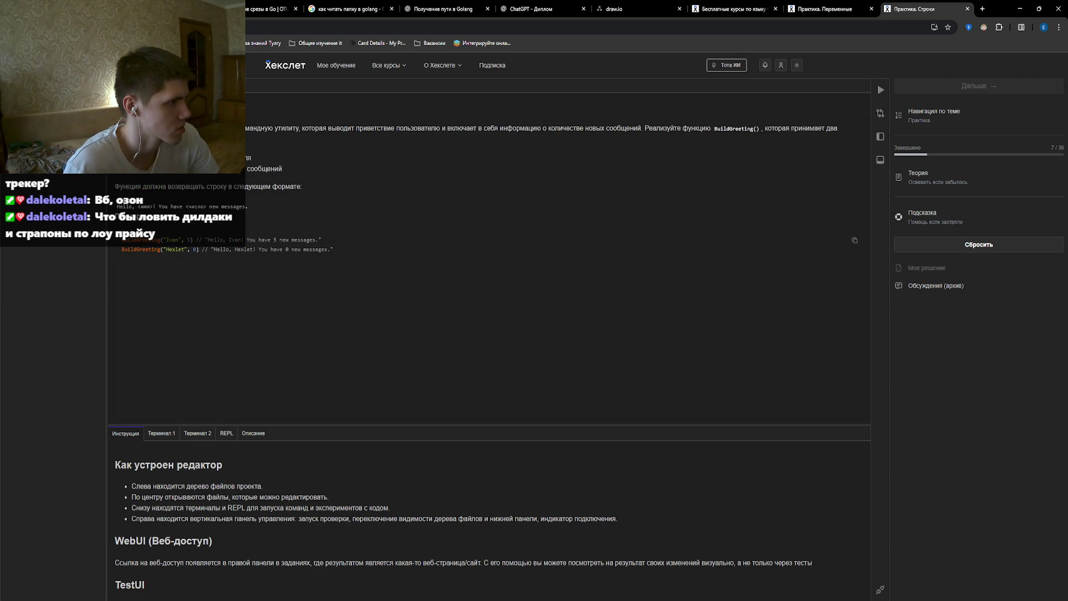
{"action": "type", "text": "("}
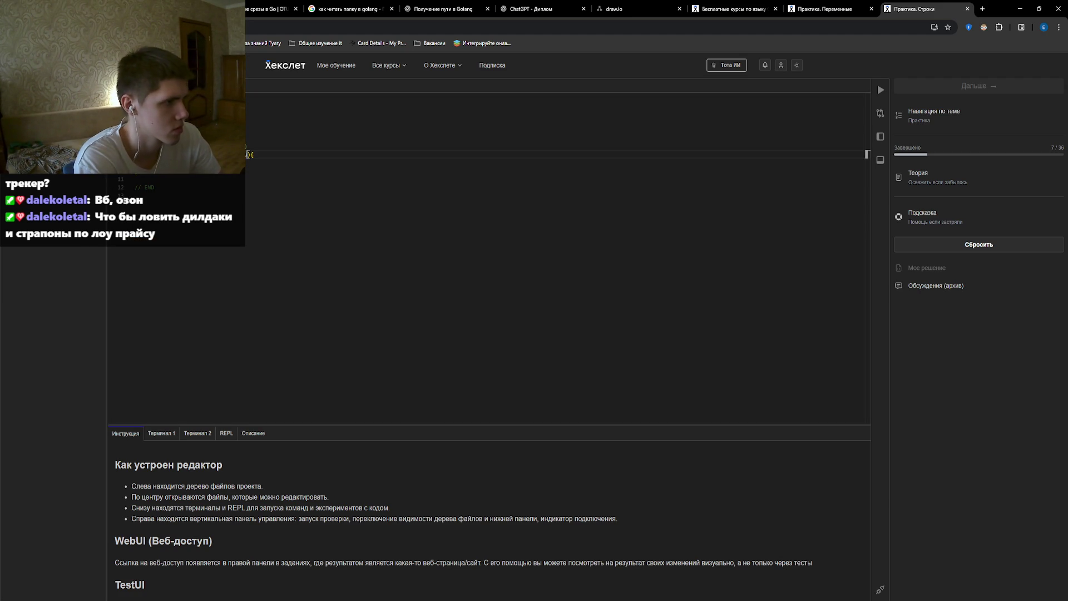
{"action": "type", "text": "count int"}
Tidy the signature so BuildGreeting takes count int and returns string.
{"action": "key", "text": "BackSpace"}
{"action": "key", "text": "Right"}
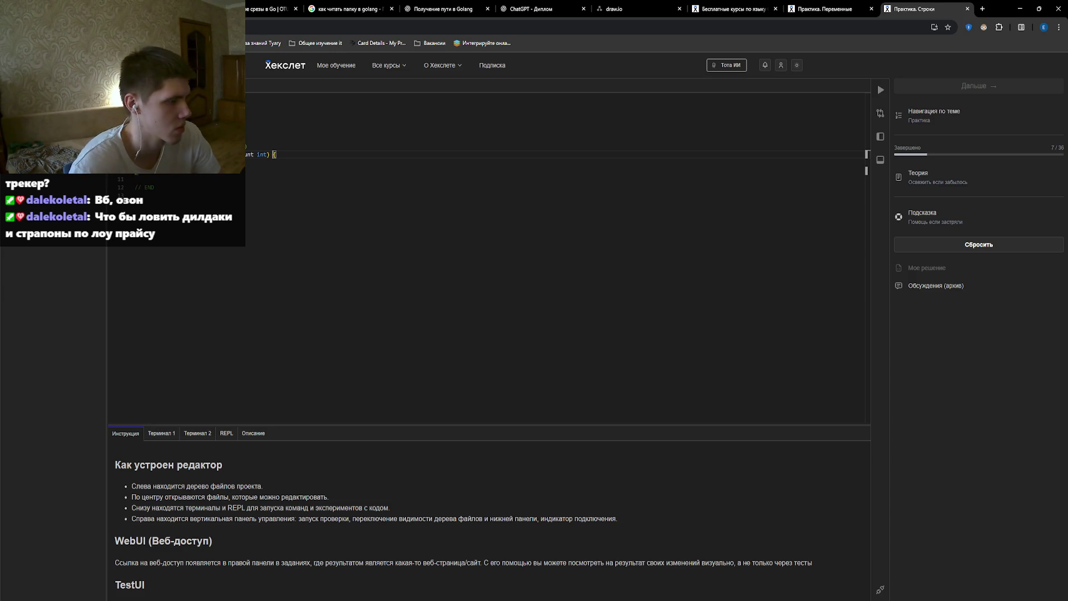
{"action": "type", "text": "string"}
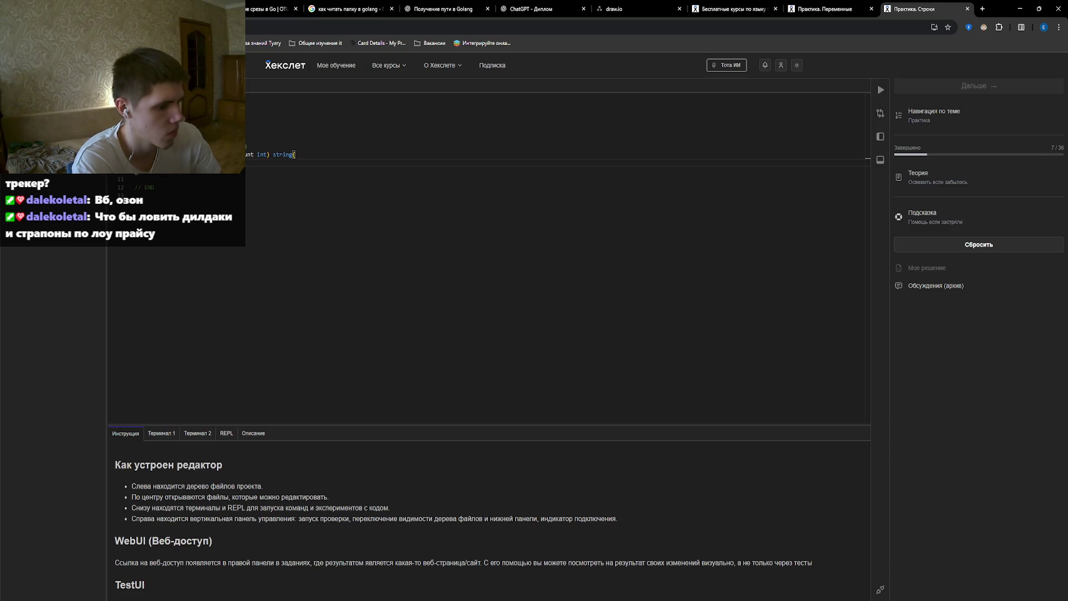
Check the expected greeting output in the description and start writing the greeting expression in the body.
{"action": "triple_click", "coordinate": [295, 171]}
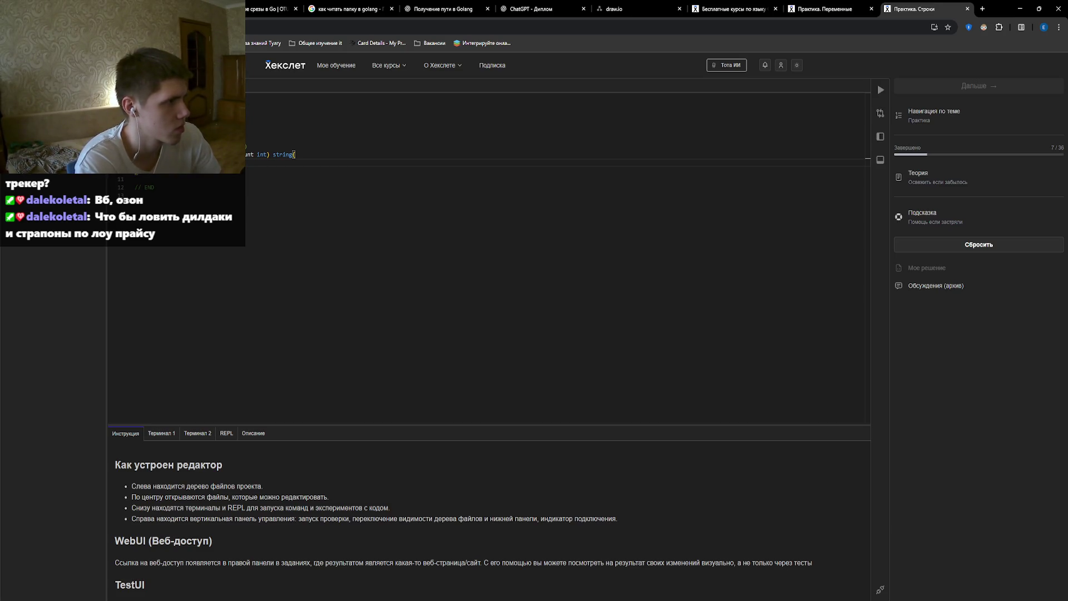
{"action": "left_click", "coordinate": [144, 85]}
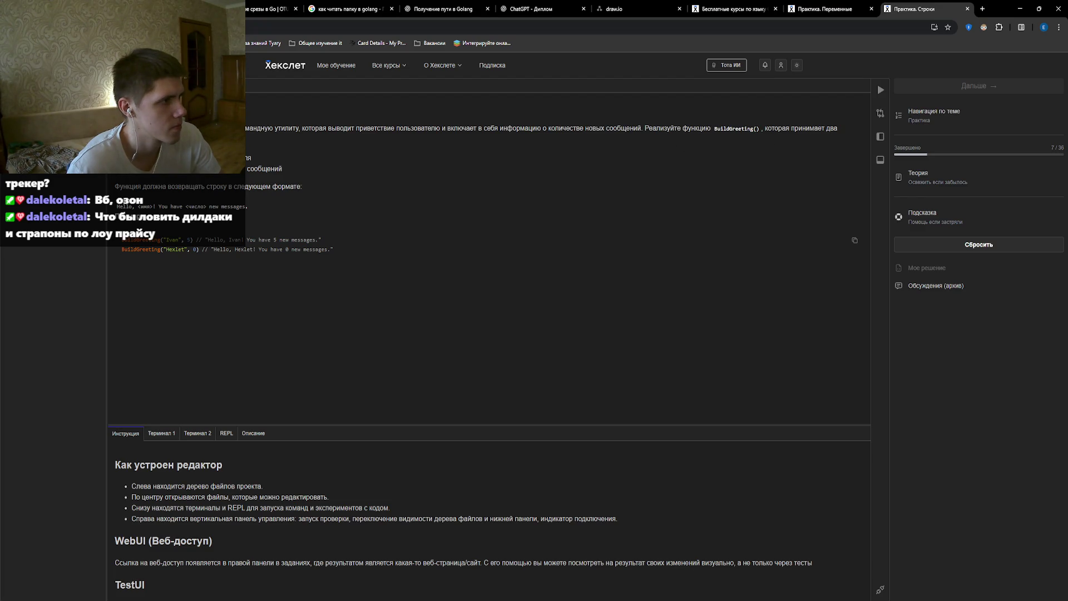
{"action": "left_click", "coordinate": [119, 85]}
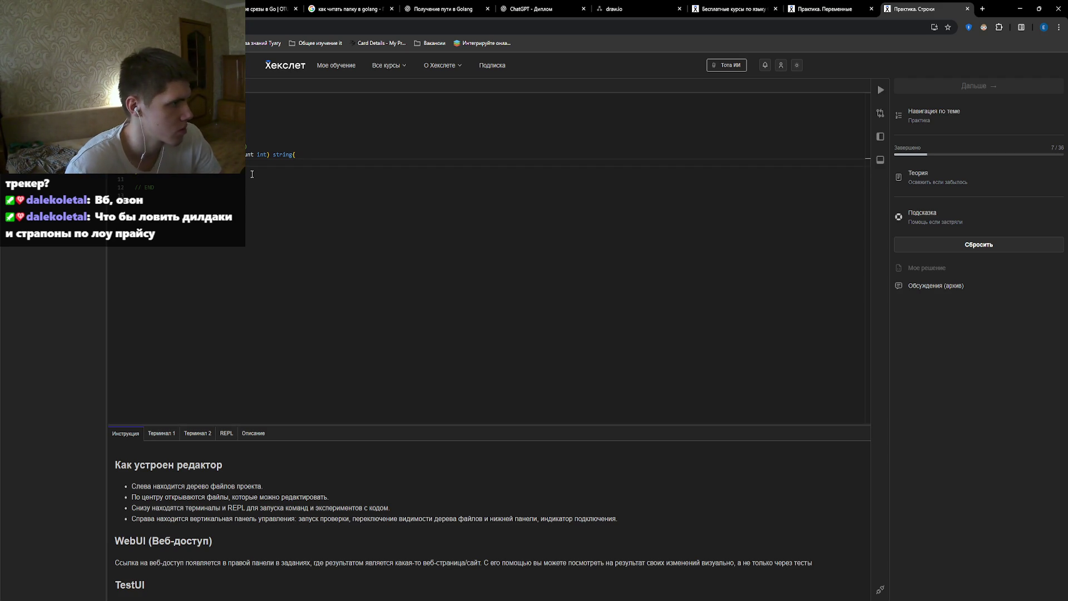
{"action": "left_click", "coordinate": [144, 85]}
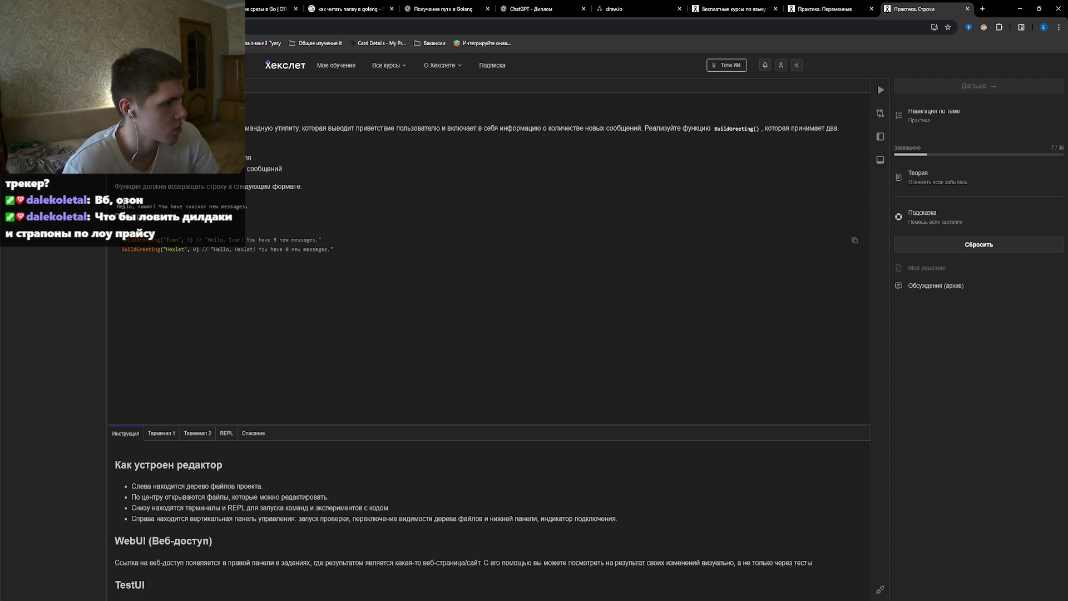
{"action": "left_click_drag", "start_coordinate": [212, 250], "coordinate": [233, 250]}
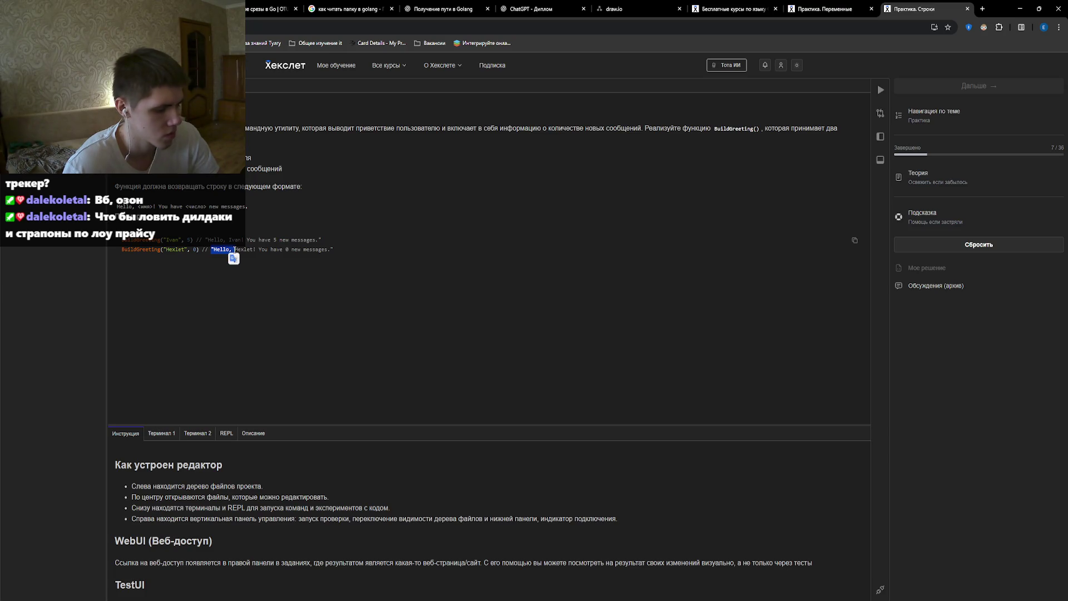
{"action": "left_click", "coordinate": [220, 175]}
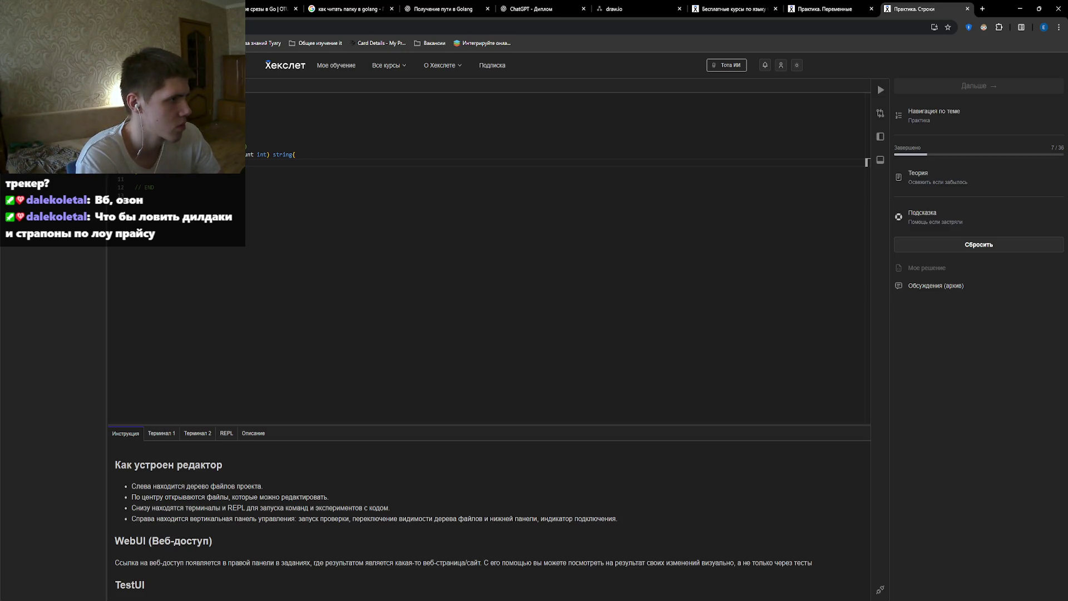
{"action": "type", "text": "me("}
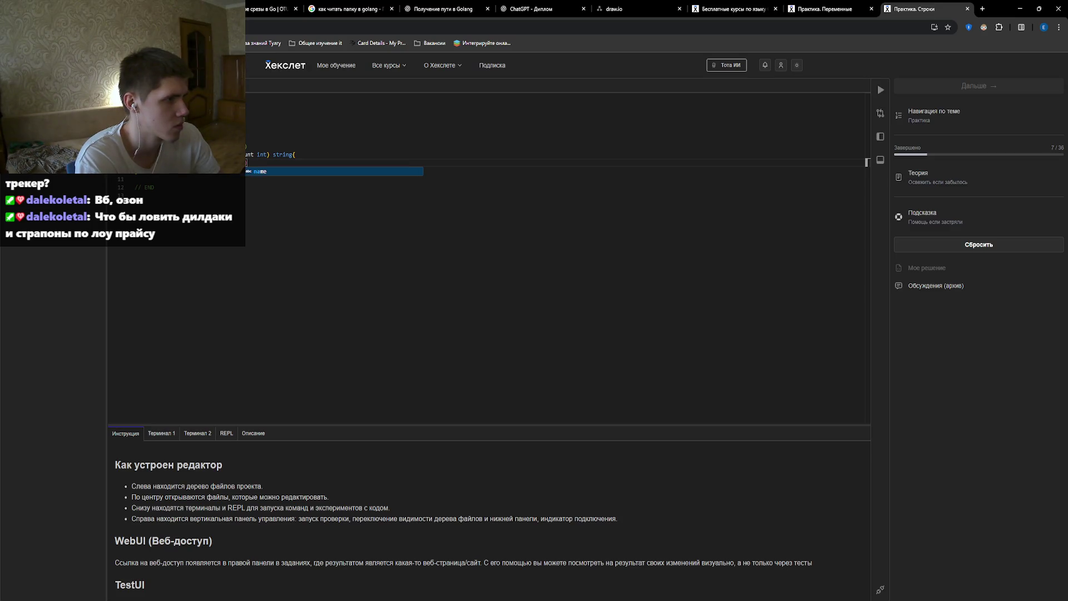
{"action": "type", "text": ", "}
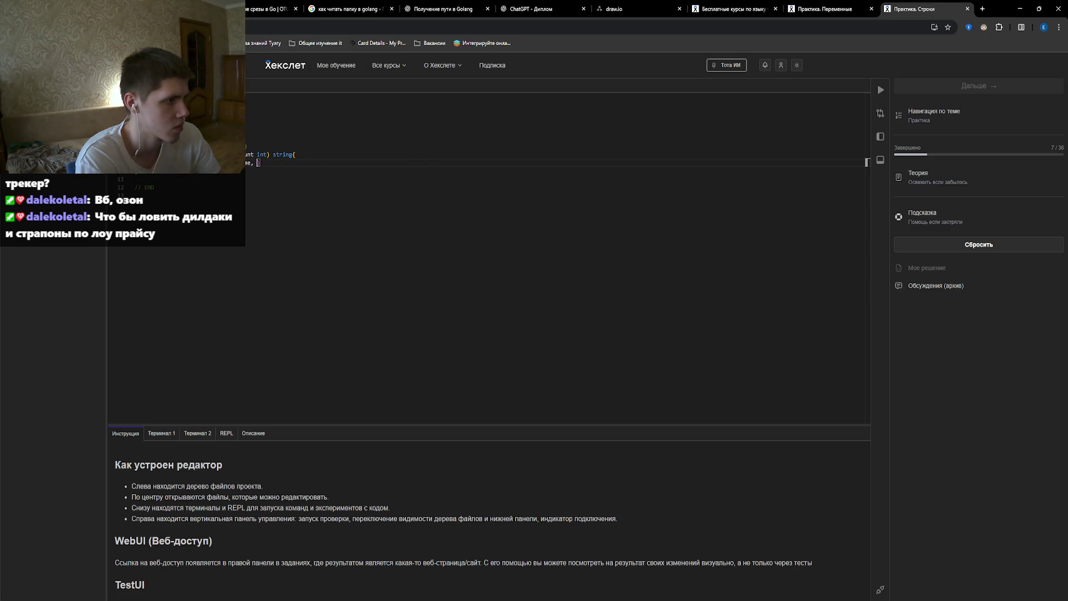
{"action": "type", "text": "\""}
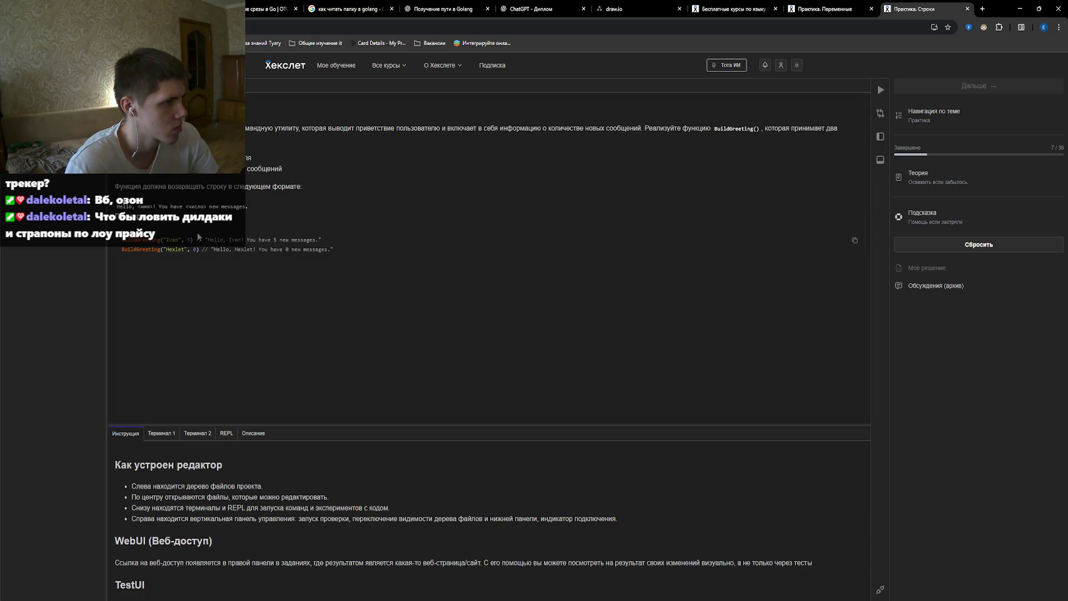
Paste the greeting format into the return, swap <число> for a count argument, and run the check.
{"action": "mouse_move", "coordinate": [158, 206]}
{"action": "left_mouse_down"}
{"action": "mouse_move", "coordinate": [182, 206]}
{"action": "mouse_move", "coordinate": [160, 207]}
{"action": "left_mouse_up"}
{"action": "key", "text": "ctrl+c"}
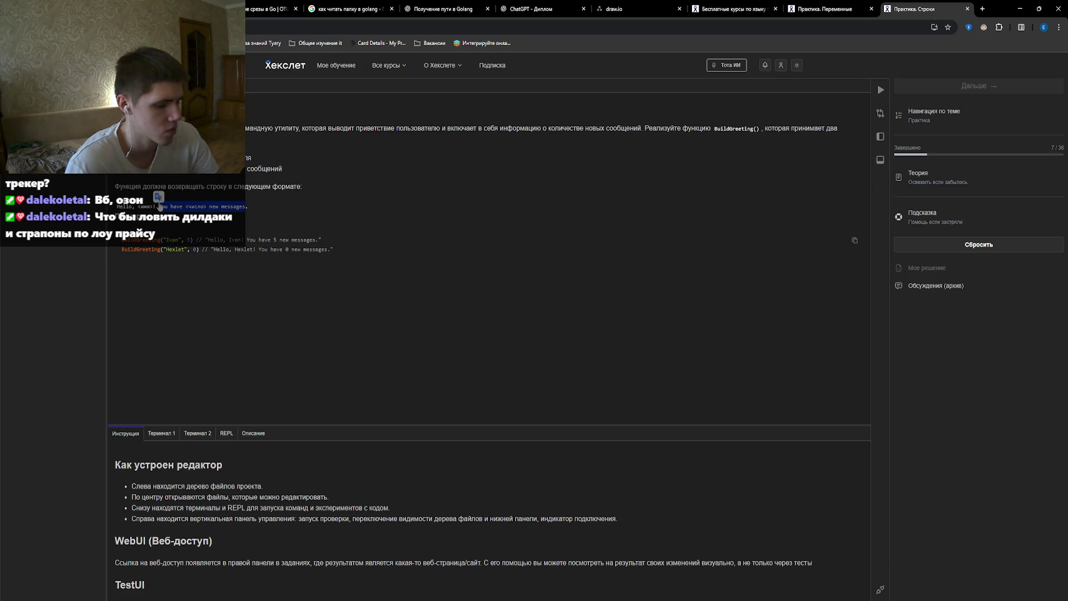
{"action": "left_click", "coordinate": [167, 85]}
{"action": "key", "text": "ctrl+v"}
{"action": "left_click_drag", "start_coordinate": [287, 160], "coordinate": [312, 160]}
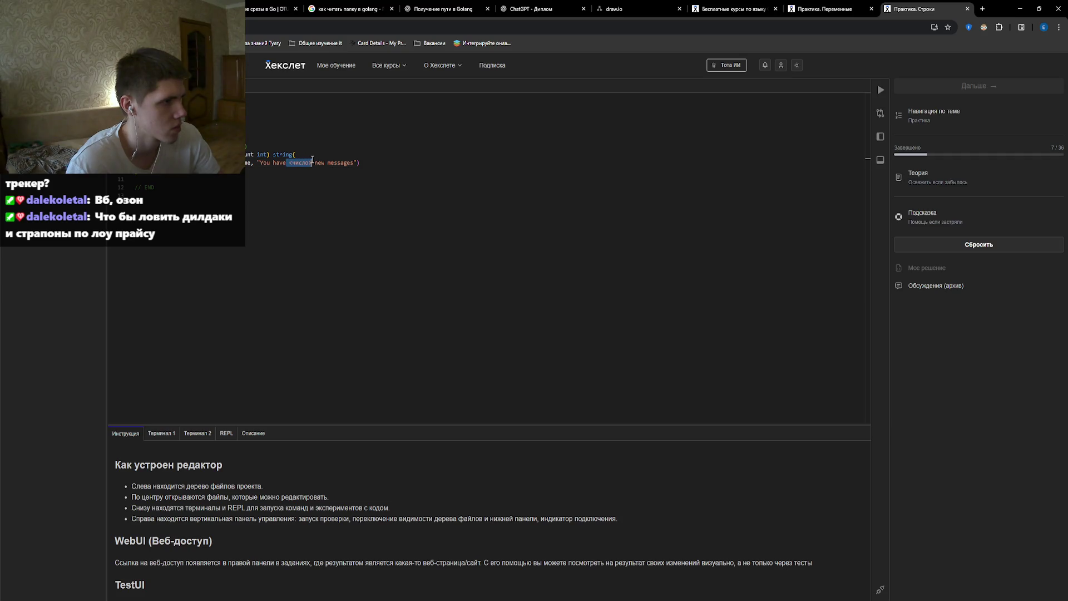
{"action": "type", "text": "\""}
{"action": "key", "text": "BackSpace"}
{"action": "type", "text": ", count"}
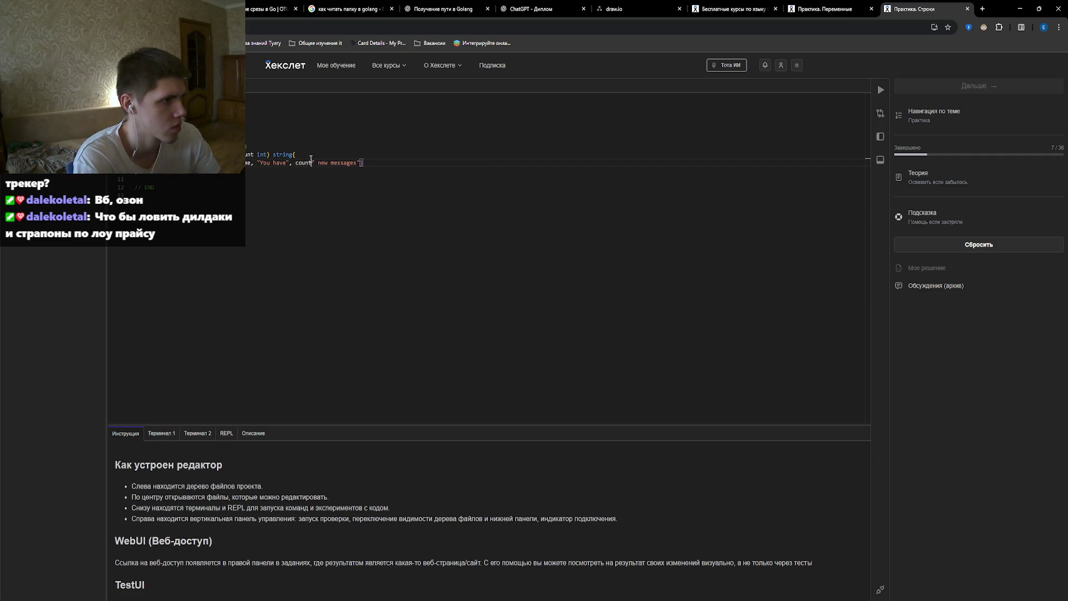
{"action": "type", "text": ","}
{"action": "key", "text": "Delete"}
{"action": "key", "text": "Delete"}
{"action": "type", "text": "\""}
{"action": "left_click", "coordinate": [310, 159]}
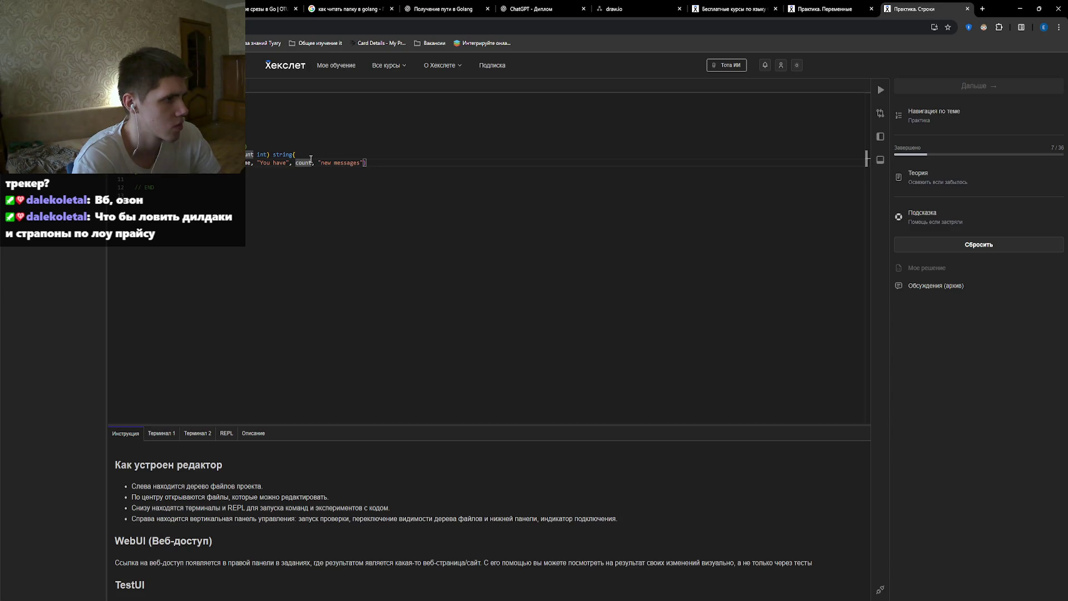
{"action": "left_click", "coordinate": [880, 89]}
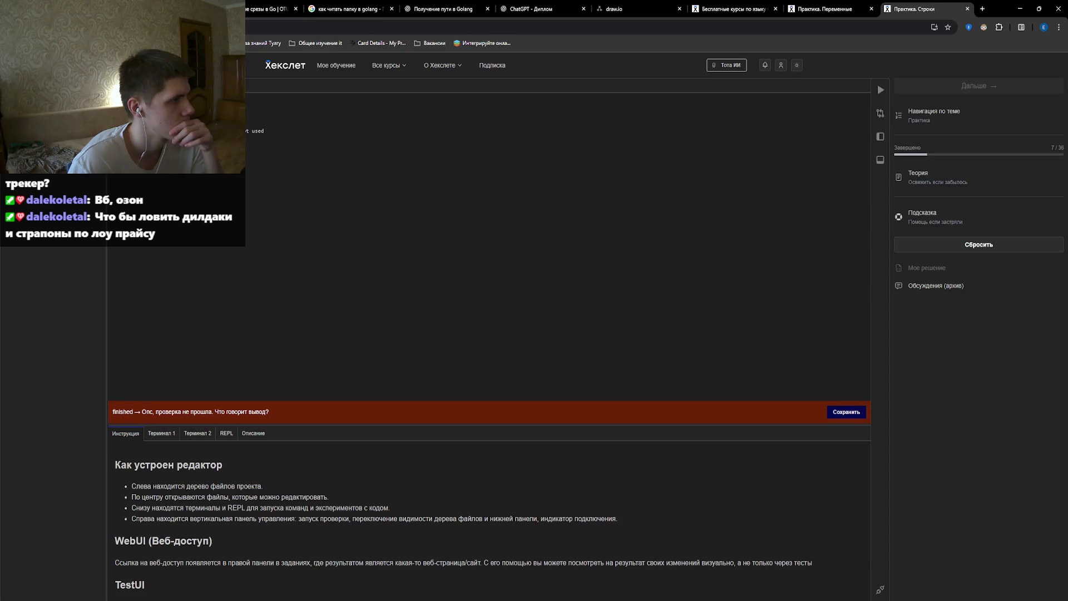
Add blank lines to the code, rerun the BuildGreeting check, and go back to the editor.
{"action": "key", "text": "Up"}
{"action": "key", "text": "Up"}
{"action": "key", "text": "Up"}
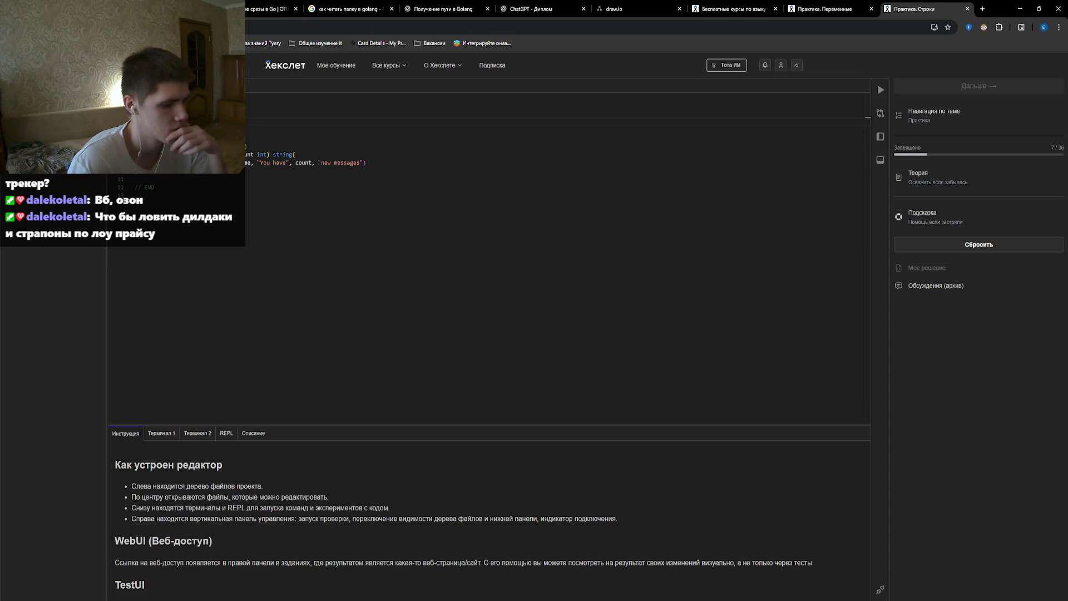
{"action": "key", "text": "Return"}
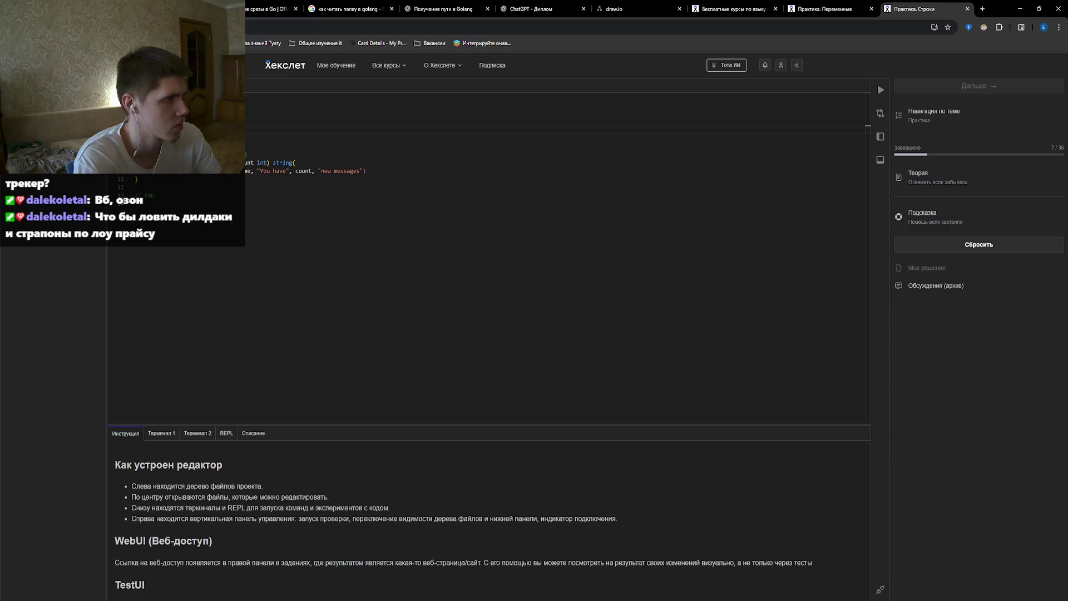
{"action": "left_click", "coordinate": [881, 90]}
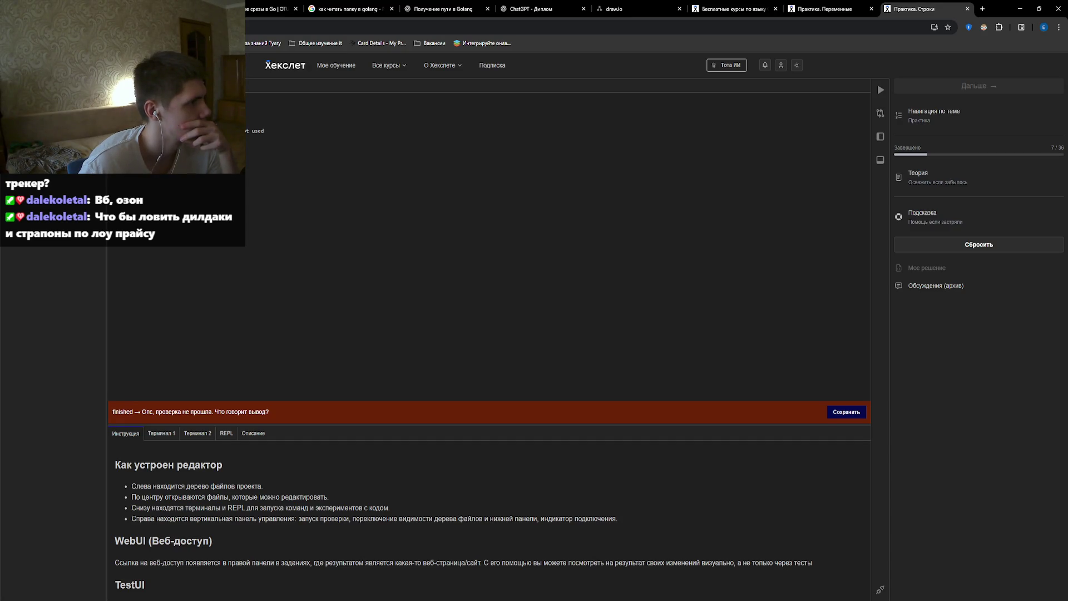
{"action": "left_click", "coordinate": [144, 85]}
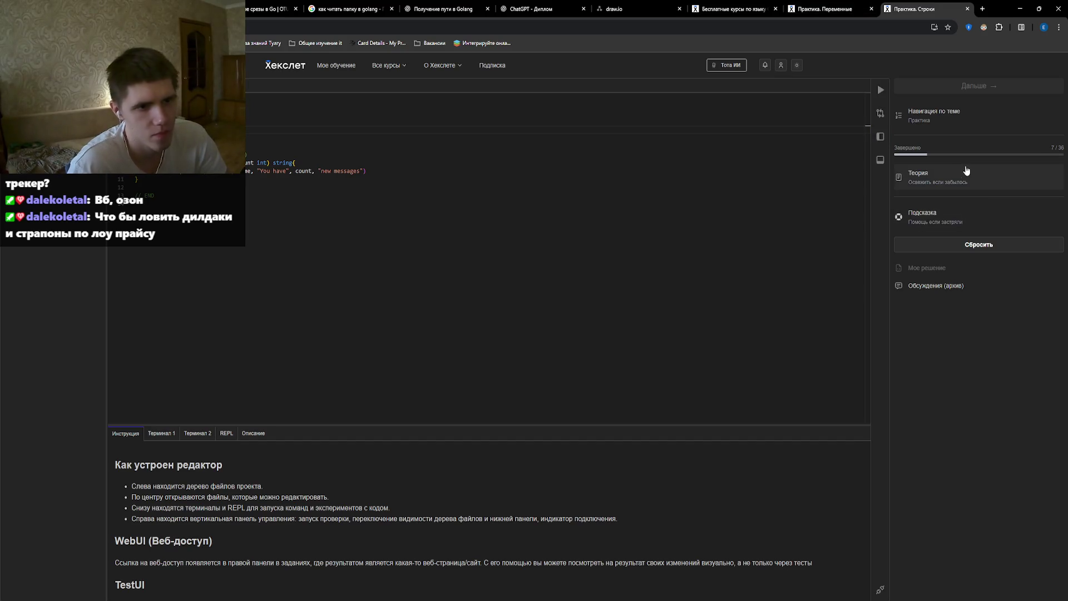
{"action": "left_click", "coordinate": [924, 177]}
{"action": "scroll", "coordinate": [453, 274], "scroll_direction": "down", "scroll_amount": 2}
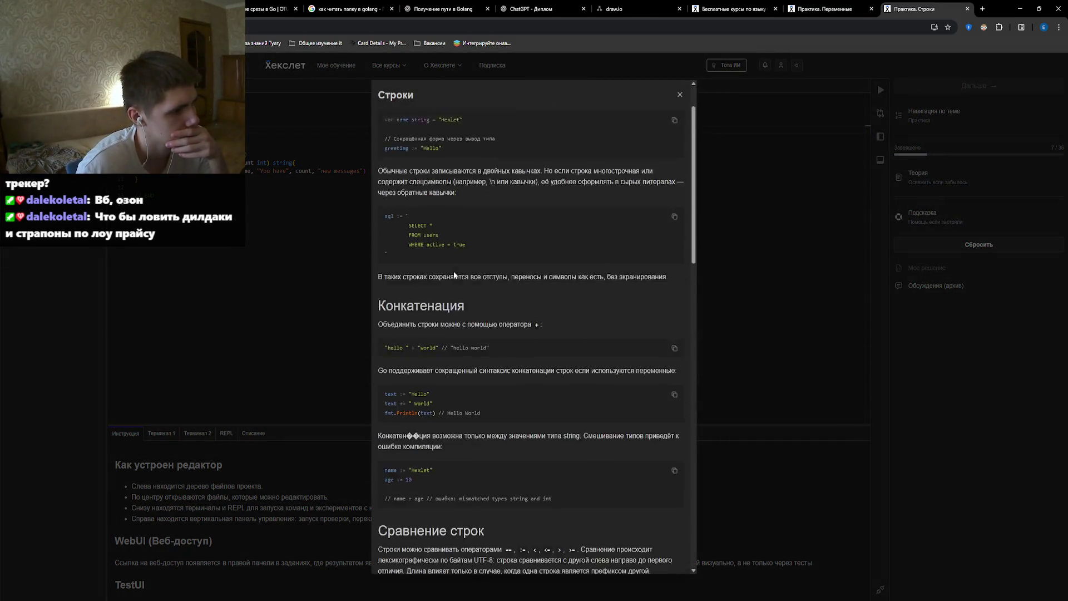
{"action": "scroll", "coordinate": [453, 273], "scroll_direction": "up", "scroll_amount": 5}
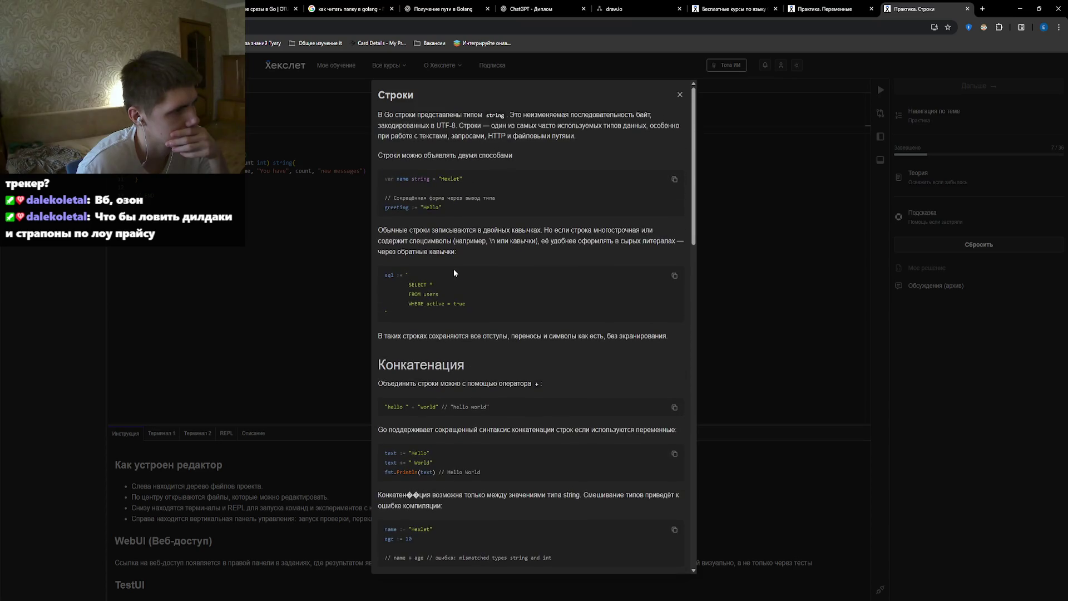
{"action": "scroll", "coordinate": [453, 271], "scroll_direction": "down", "scroll_amount": 5}
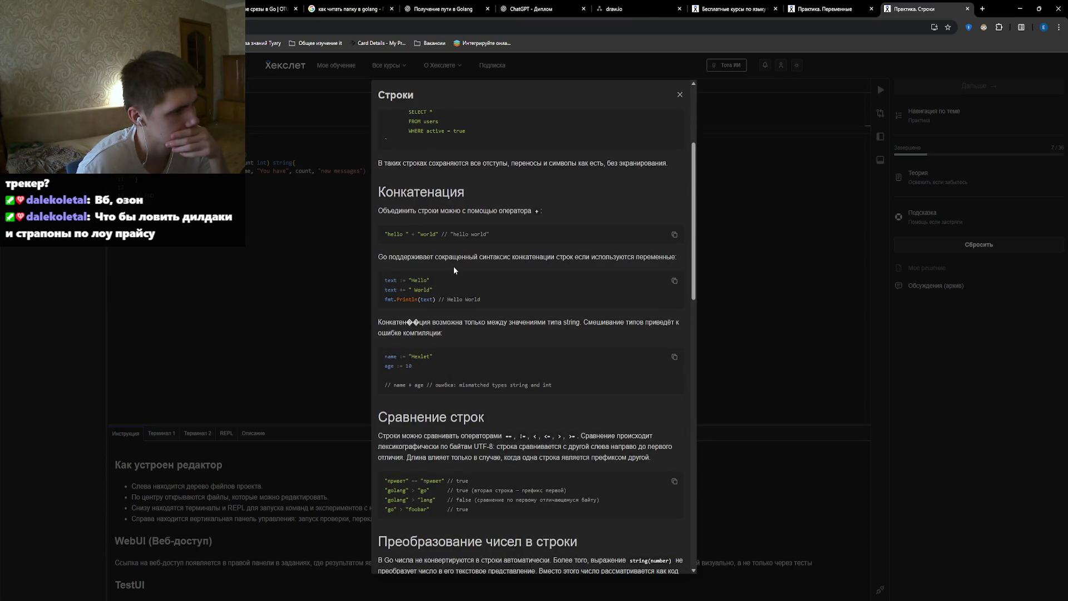
{"action": "scroll", "coordinate": [454, 271], "scroll_direction": "down", "scroll_amount": 3}
{"action": "scroll", "coordinate": [454, 264], "scroll_direction": "down", "scroll_amount": 2}
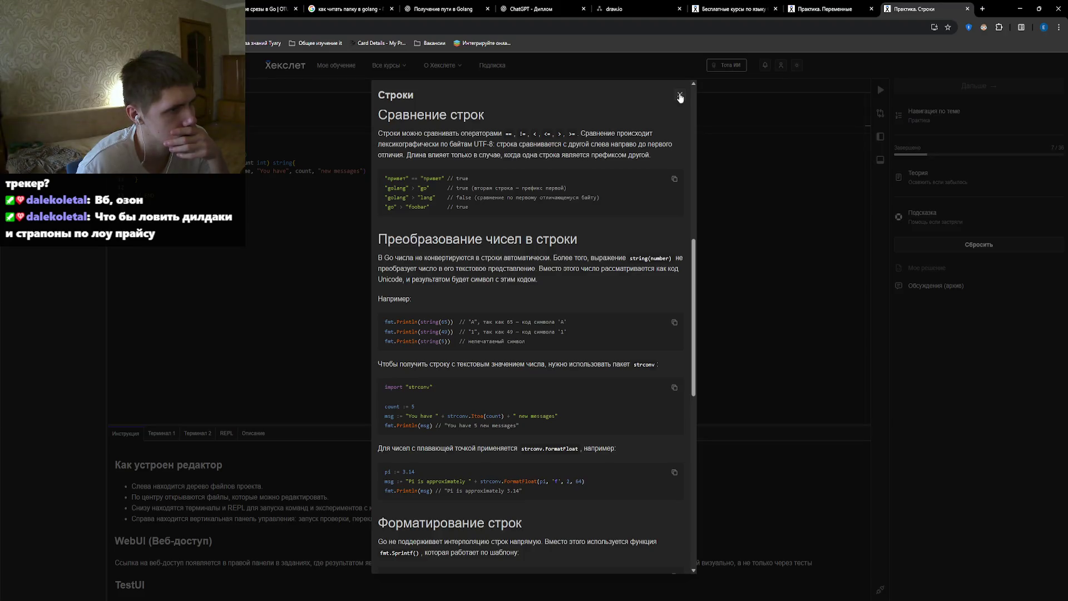
{"action": "left_click", "coordinate": [272, 173]}
{"action": "left_click", "coordinate": [366, 171]}
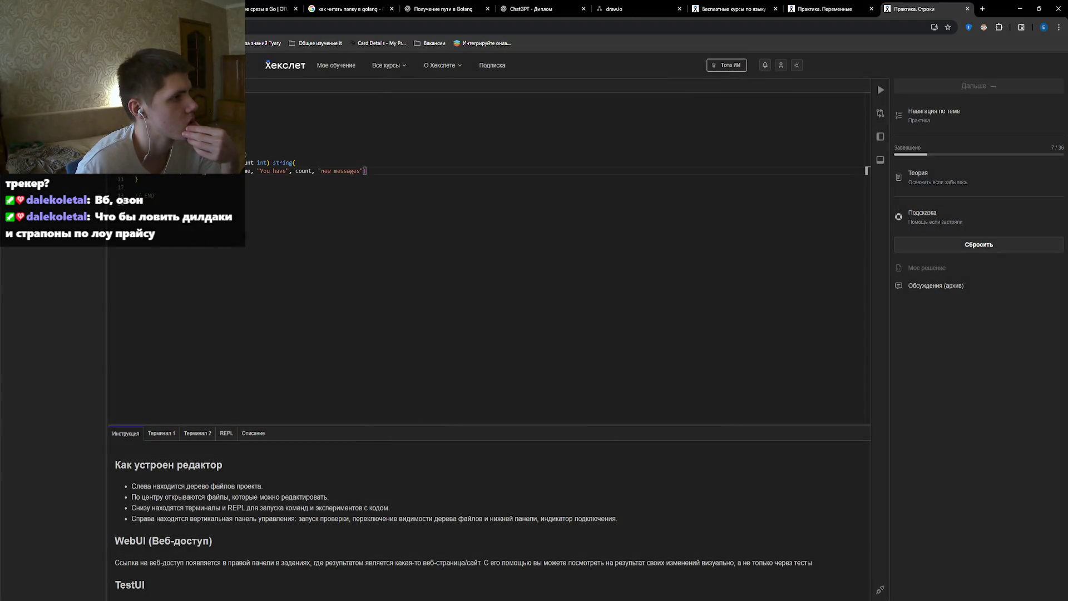
Rewrite the return line to concatenate "You have" + count + "new messages" with plus signs.
{"action": "key", "text": "BackSpace"}
{"action": "key", "text": "BackSpace"}
{"action": "key", "text": "BackSpace"}
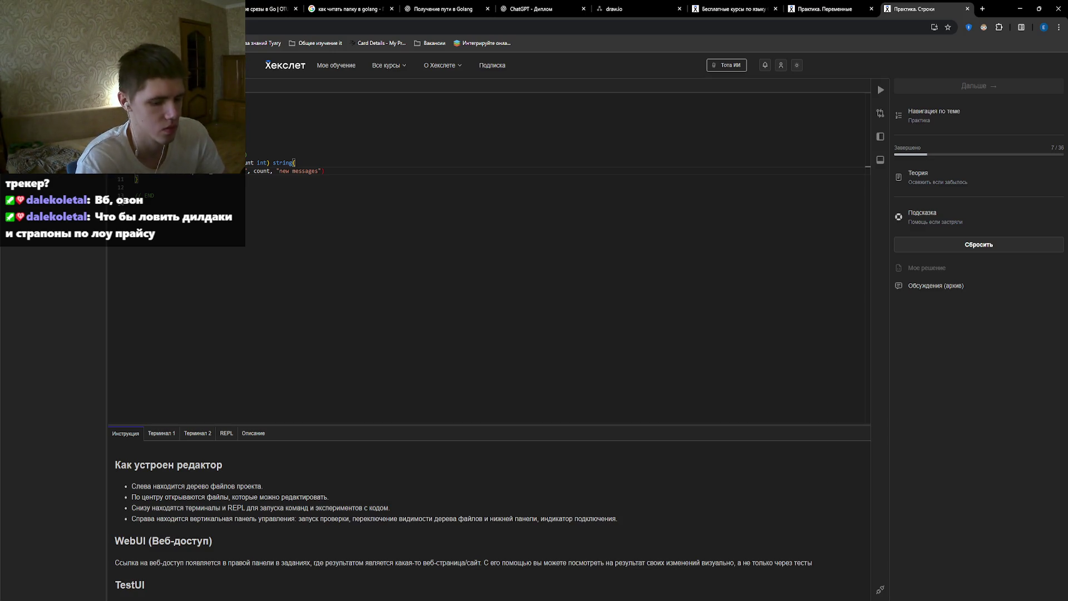
{"action": "type", "text": "e"}
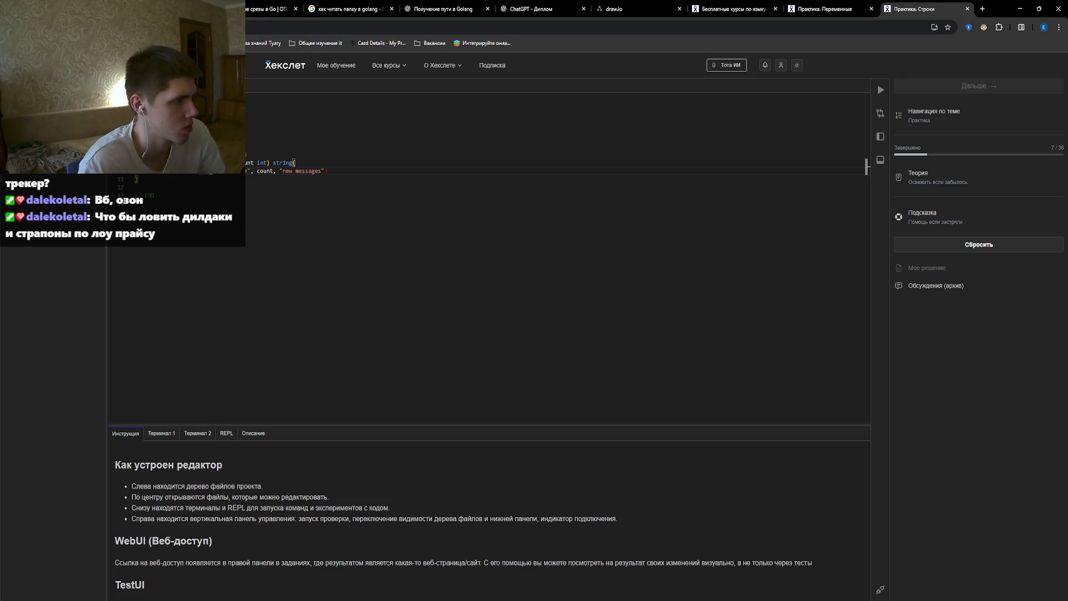
{"action": "type", "text": "a"}
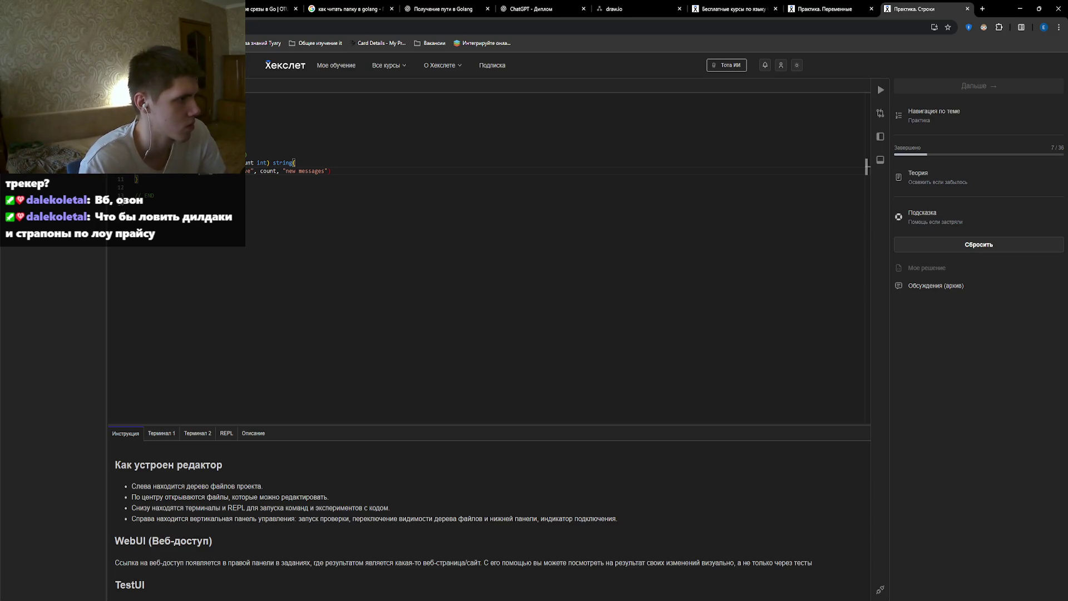
{"action": "type", "text": "a"}
{"action": "type", "text": "return"}
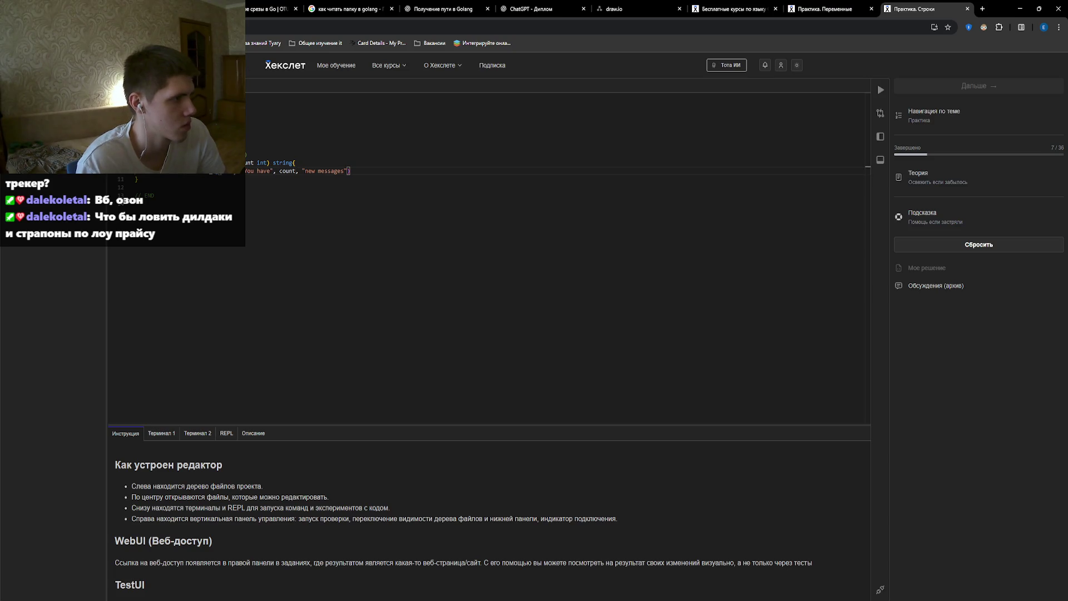
{"action": "key", "text": "BackSpace"}
{"action": "key", "text": "BackSpace"}
{"action": "key", "text": "BackSpace"}
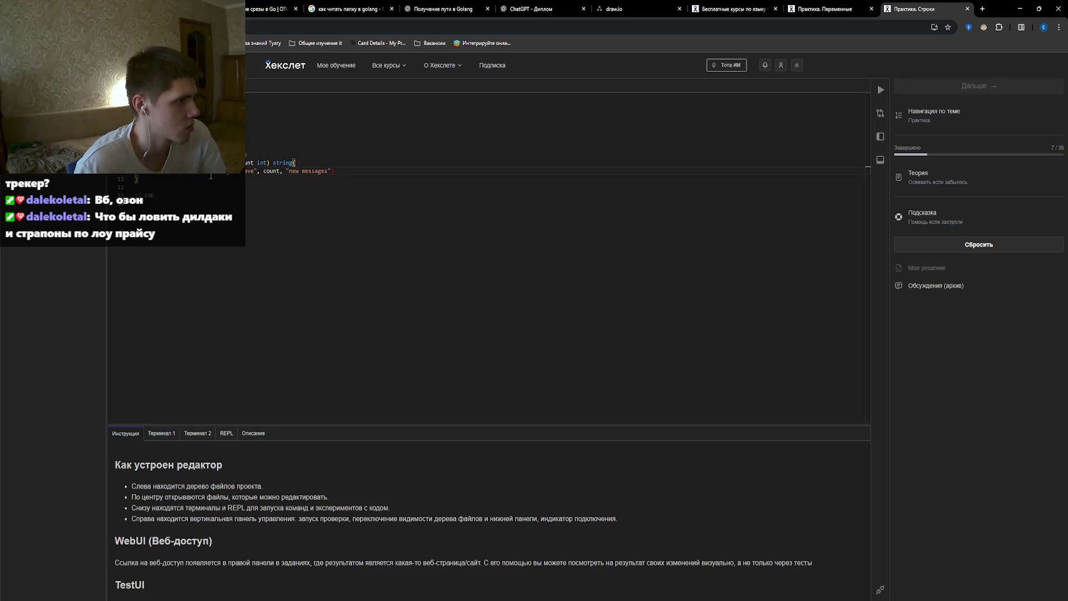
{"action": "key", "text": "ctrl+Right"}
{"action": "key", "text": "ctrl+Right"}
{"action": "key", "text": "ctrl+Right"}
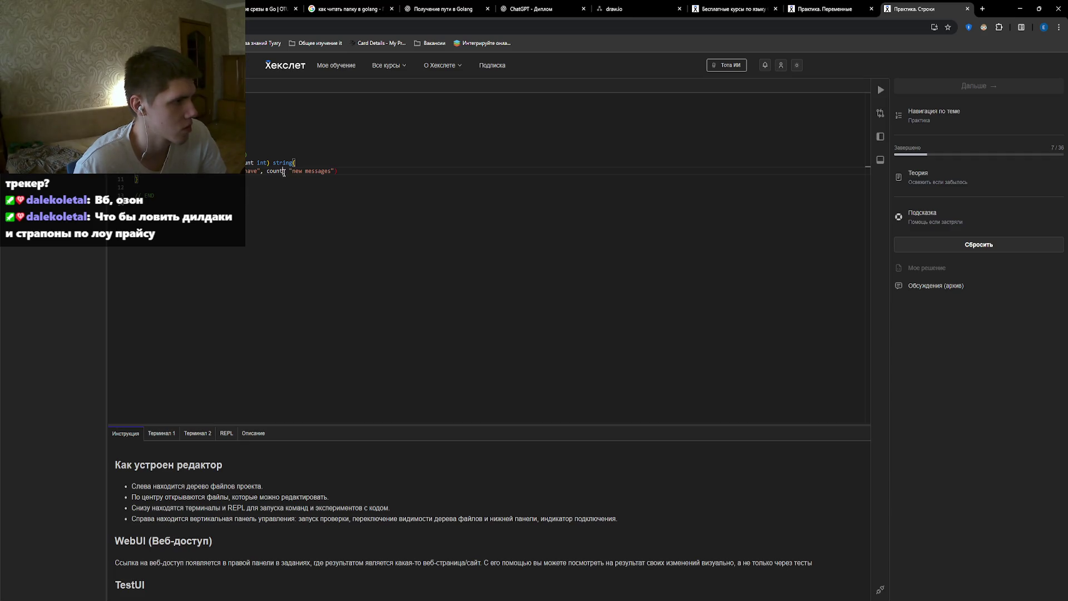
{"action": "key", "text": "Delete"}
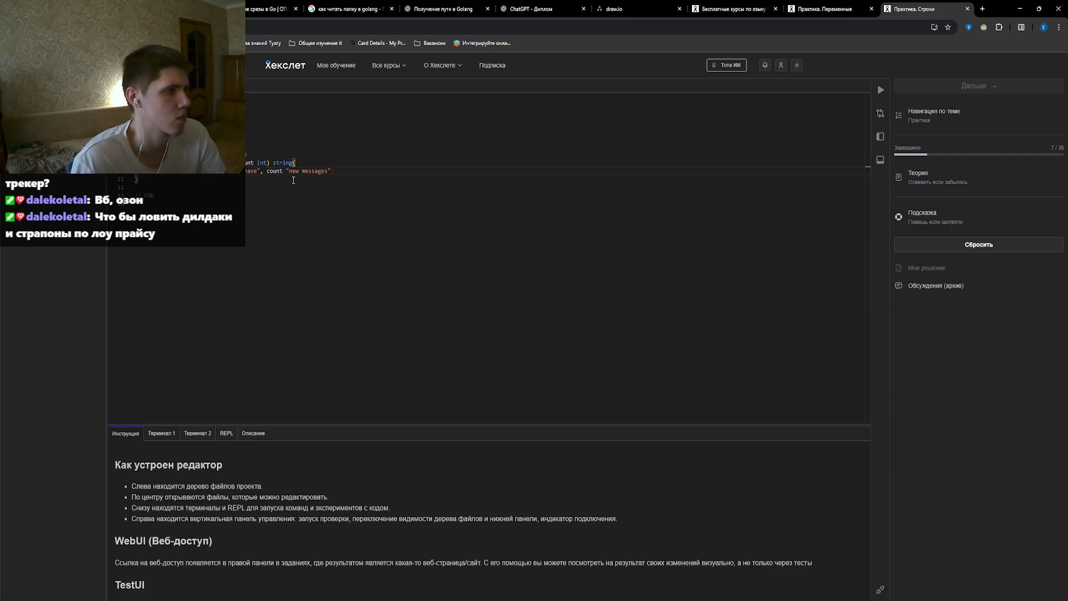
{"action": "left_click", "coordinate": [270, 171]}
{"action": "key", "text": "BackSpace"}
{"action": "type", "text": "+"}
{"action": "key", "text": "ctrl+Right"}
{"action": "key", "text": "ctrl+Right"}
{"action": "key", "text": "Left"}
{"action": "type", "text": "+"}
Wrap count as string(count) in the return line and run the check.
{"action": "left_click", "coordinate": [270, 171]}
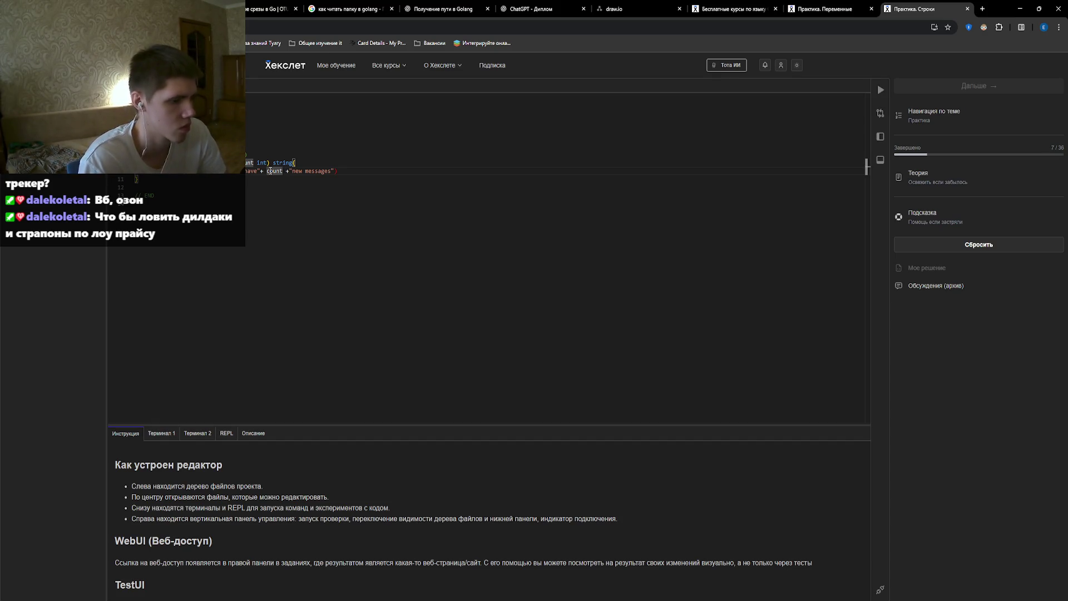
{"action": "key", "text": "ctrl+Right"}
{"action": "key", "text": "Left"}
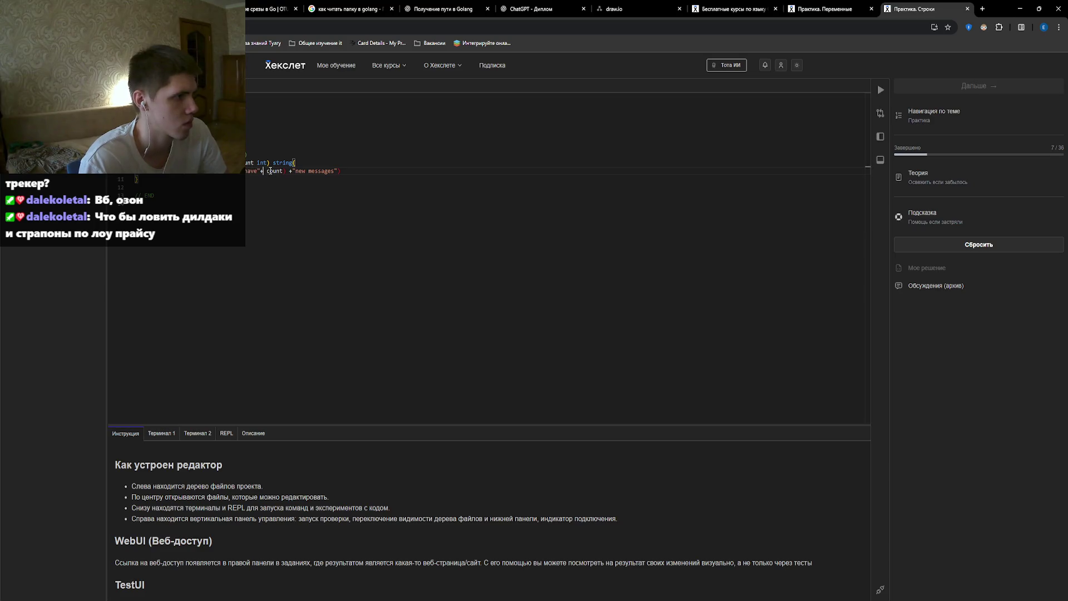
{"action": "left_click", "coordinate": [267, 171]}
{"action": "type", "text": "("}
{"action": "type", "text": "string"}
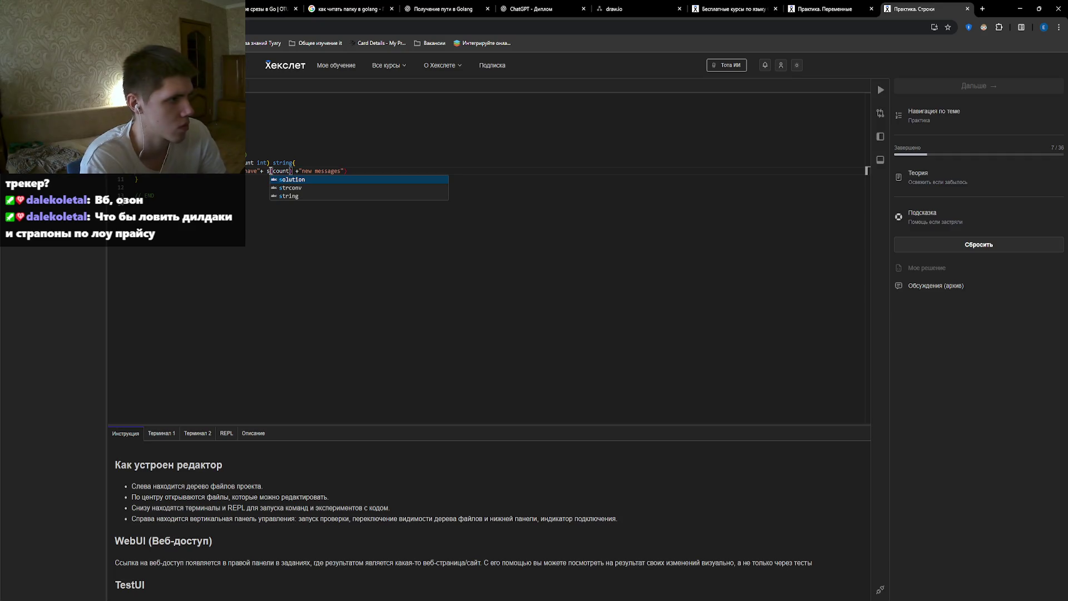
{"action": "left_click", "coordinate": [376, 174]}
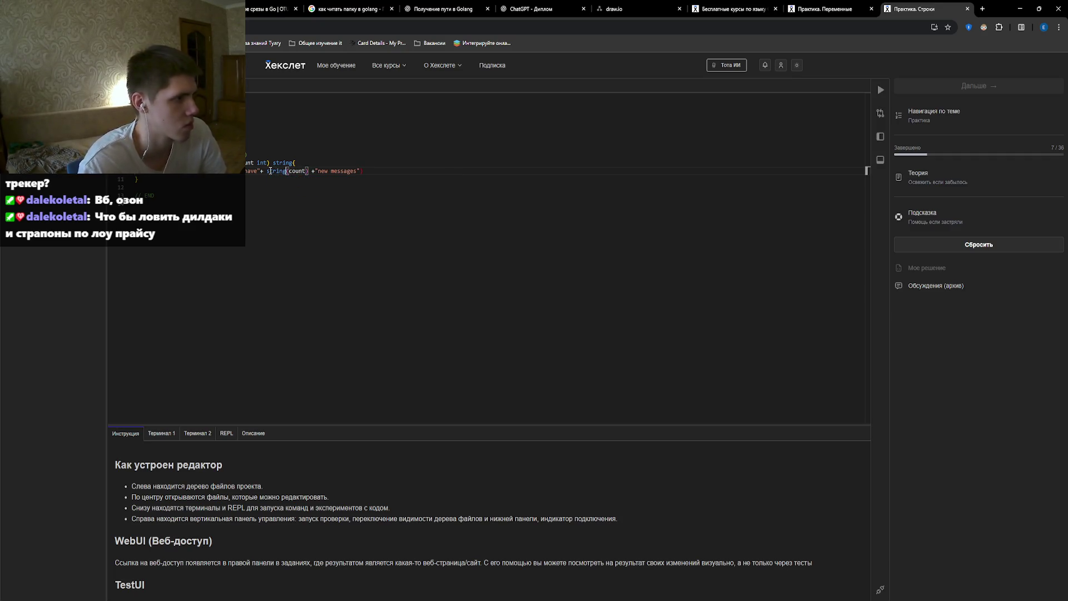
{"action": "key", "text": "BackSpace"}
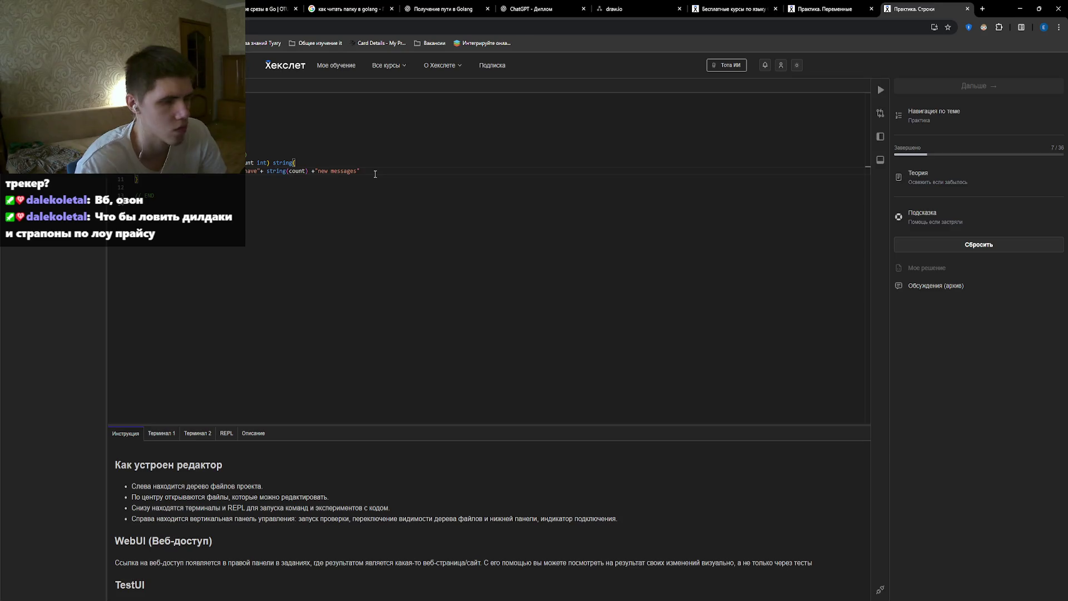
{"action": "left_click", "coordinate": [880, 90]}
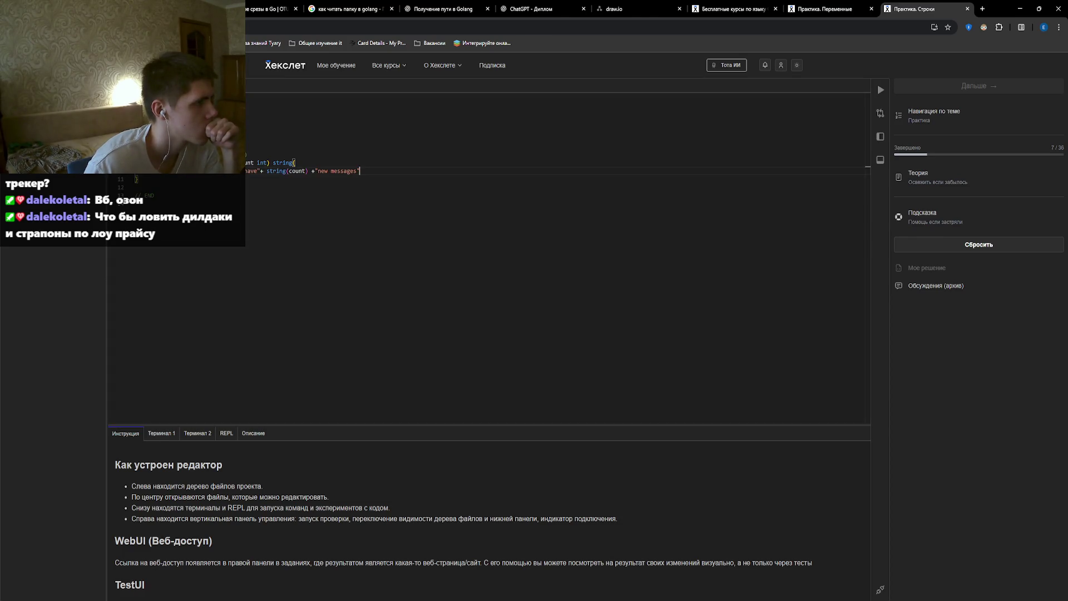
Replace string(count) with strconv.Toia(count) and open the Strings theory notes.
{"action": "double_click", "coordinate": [290, 172]}
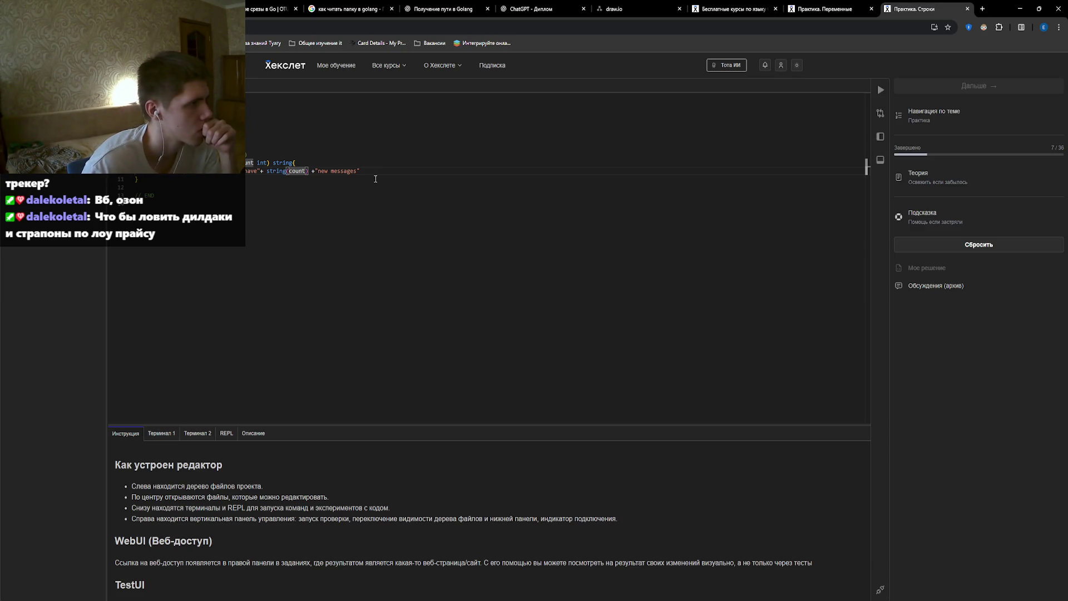
{"action": "key", "text": "Left"}
{"action": "key", "text": "BackSpace"}
{"action": "key", "text": "BackSpace"}
{"action": "key", "text": "BackSpace"}
{"action": "key", "text": "Delete"}
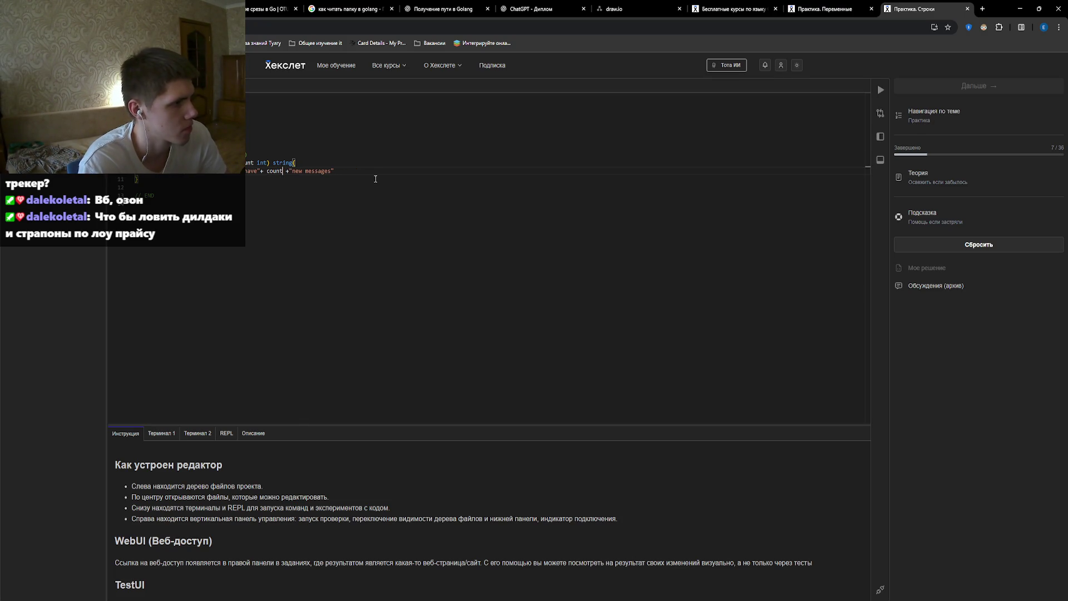
{"action": "type", "text": "str"}
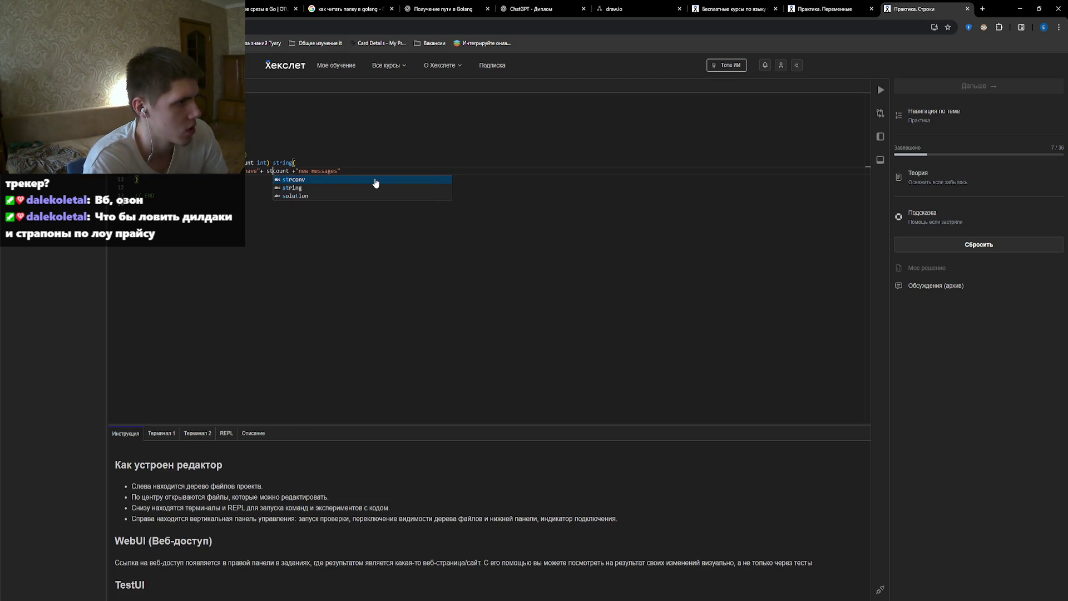
{"action": "type", "text": "conv."}
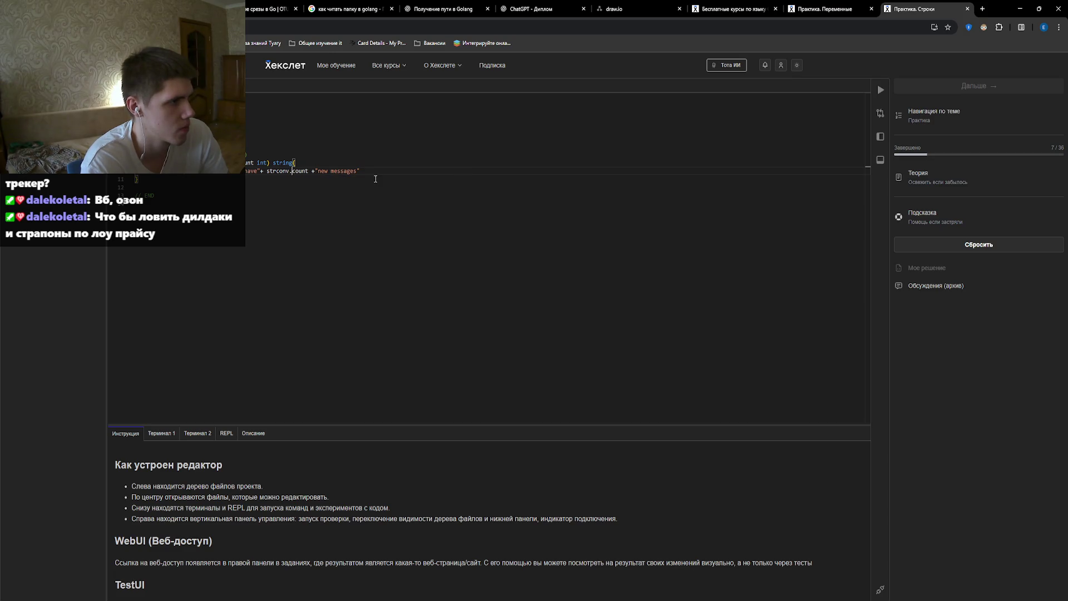
{"action": "type", "text": "T"}
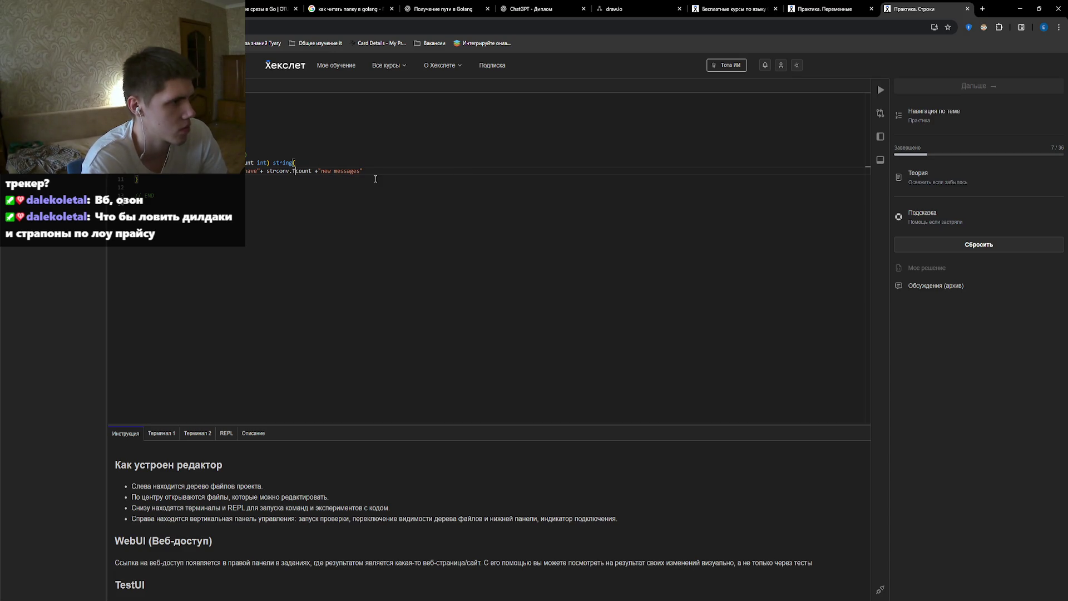
{"action": "type", "text": "oa"}
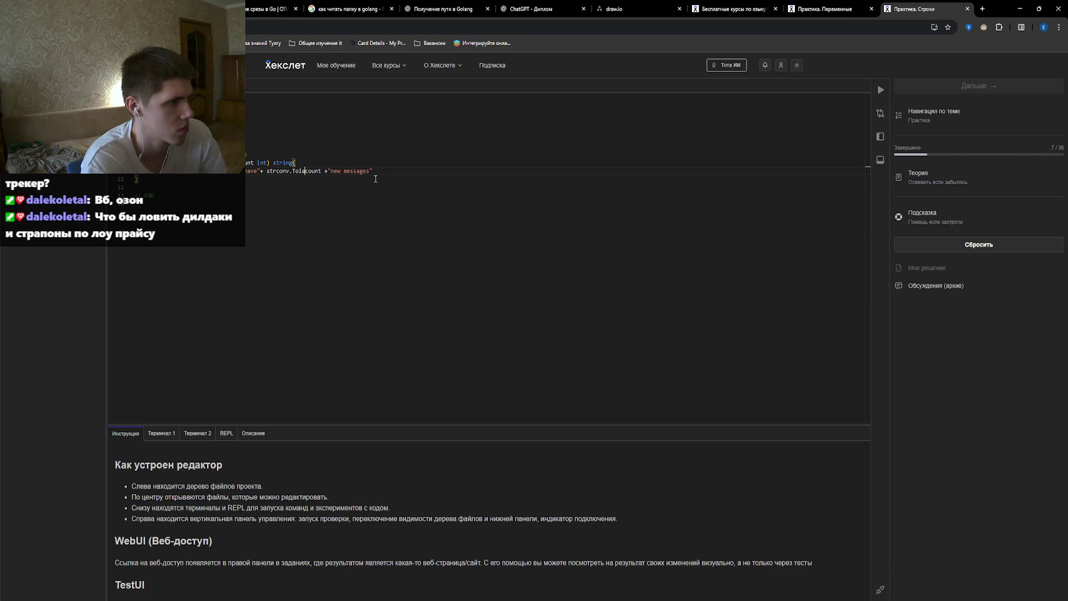
{"action": "type", "text": "i"}
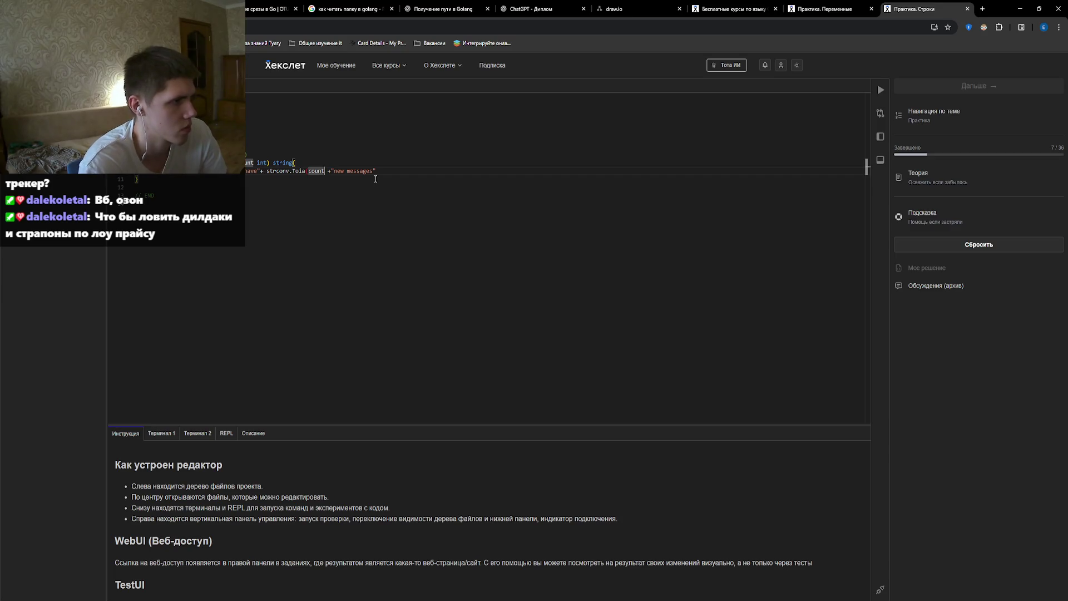
{"action": "type", "text": " ("}
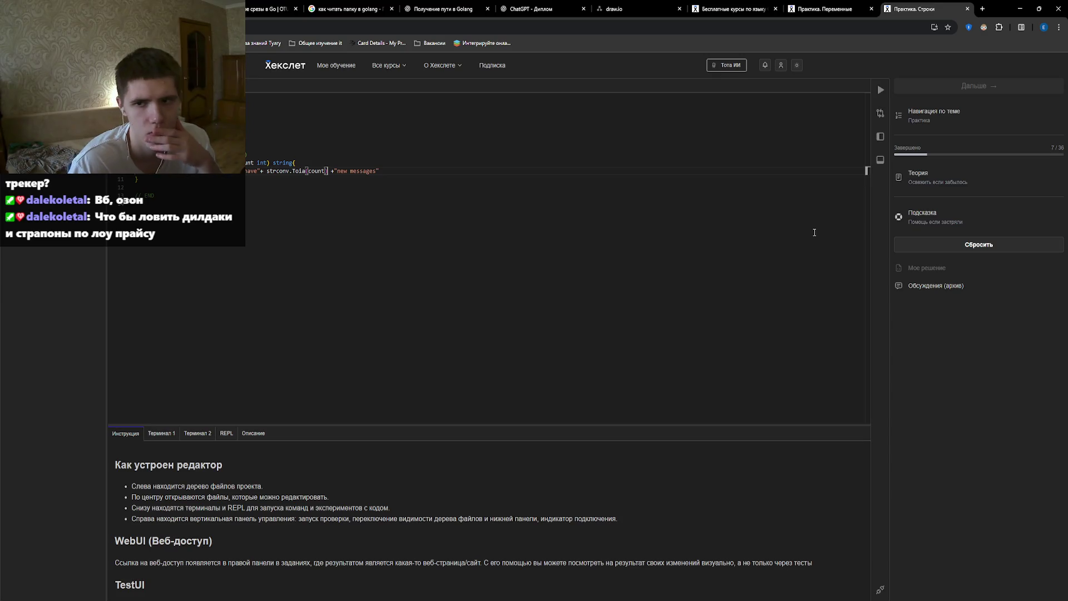
{"action": "left_click", "coordinate": [925, 178]}
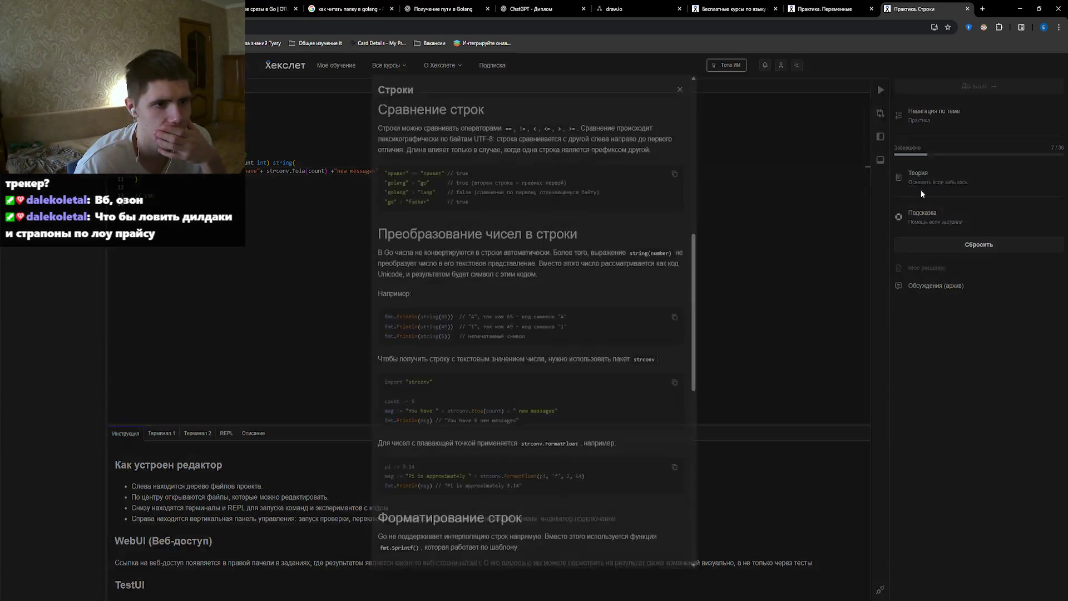
Scroll the Строки notes to the strconv number-to-string example, then close them.
{"action": "scroll", "coordinate": [629, 345], "scroll_direction": "down", "scroll_amount": 10}
{"action": "scroll", "coordinate": [628, 342], "scroll_direction": "down", "scroll_amount": 4}
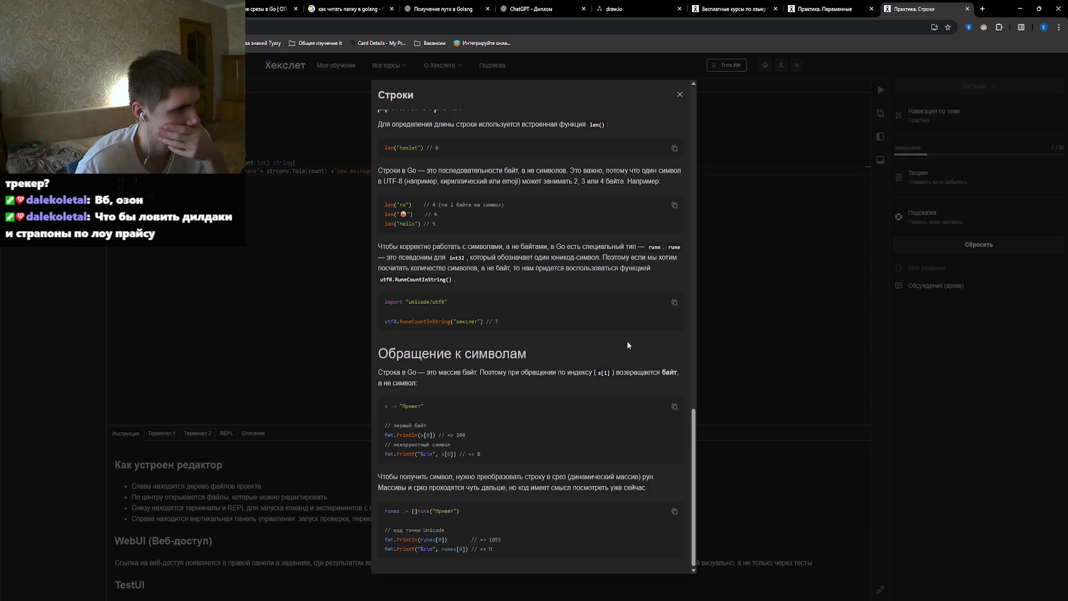
{"action": "scroll", "coordinate": [568, 369], "scroll_direction": "up", "scroll_amount": 1}
{"action": "scroll", "coordinate": [568, 368], "scroll_direction": "up", "scroll_amount": 7}
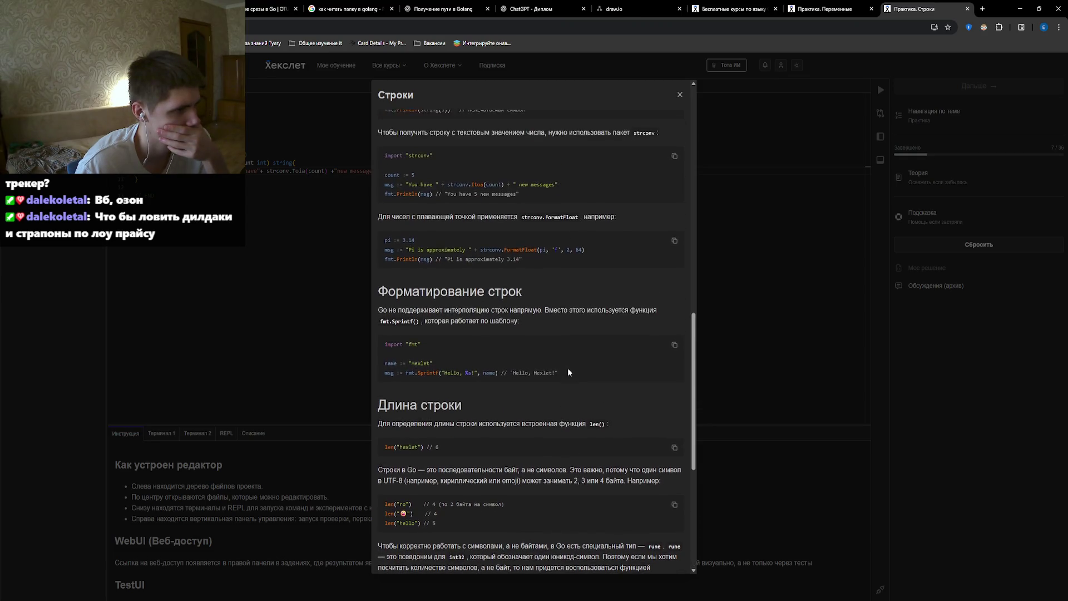
{"action": "scroll", "coordinate": [566, 370], "scroll_direction": "up", "scroll_amount": 2}
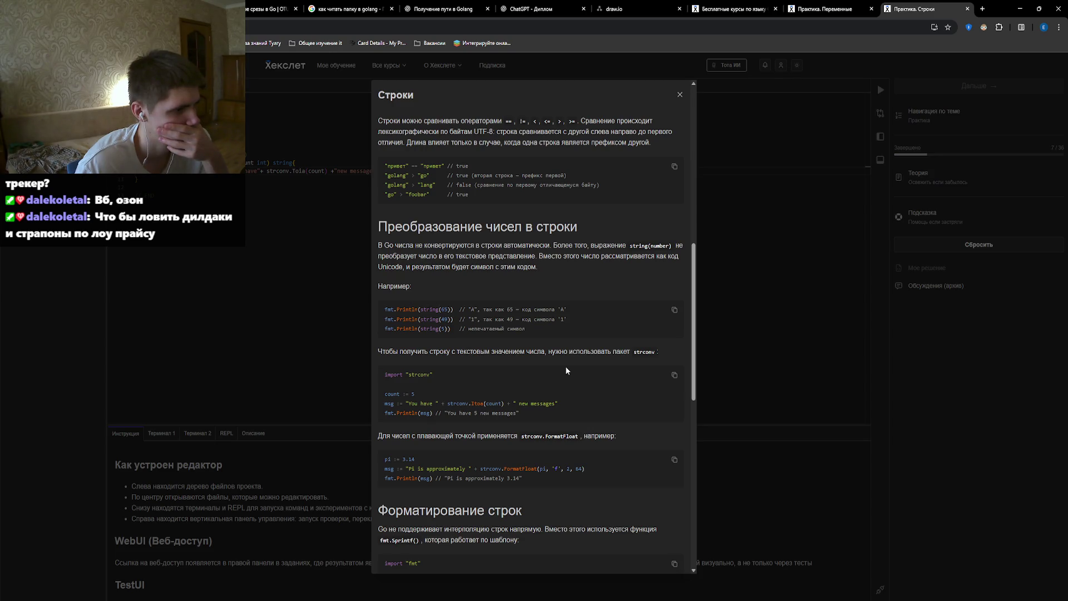
{"action": "left_click", "coordinate": [782, 292]}
Correct the misspelled Toia to strconv.Itoa(count) and run the tests.
{"action": "left_click", "coordinate": [306, 171]}
{"action": "key", "text": "BackSpace"}
{"action": "key", "text": "BackSpace"}
{"action": "key", "text": "BackSpace"}
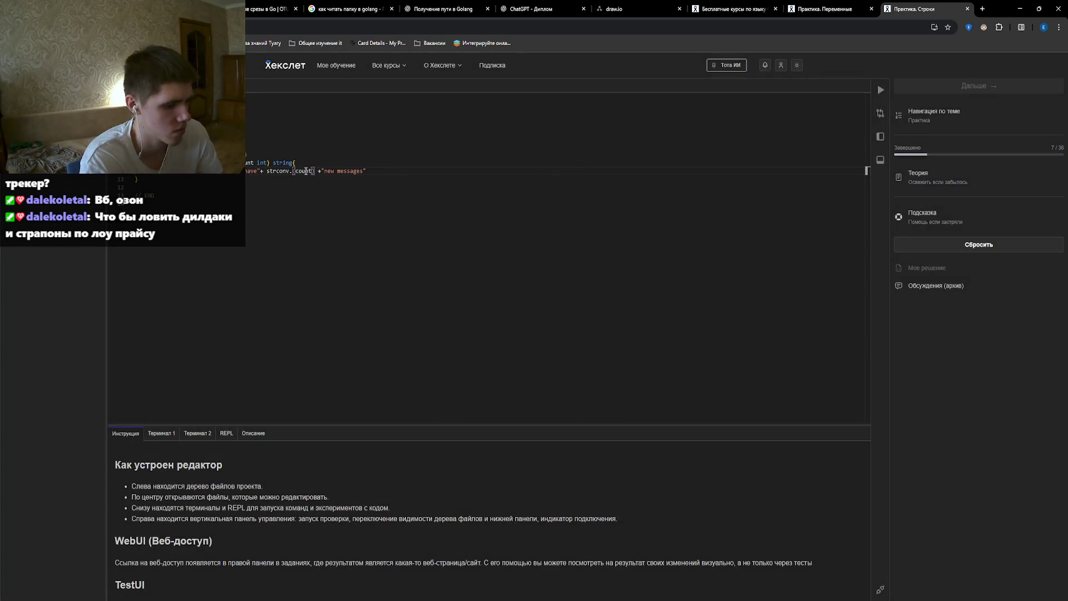
{"action": "type", "text": "Itoa"}
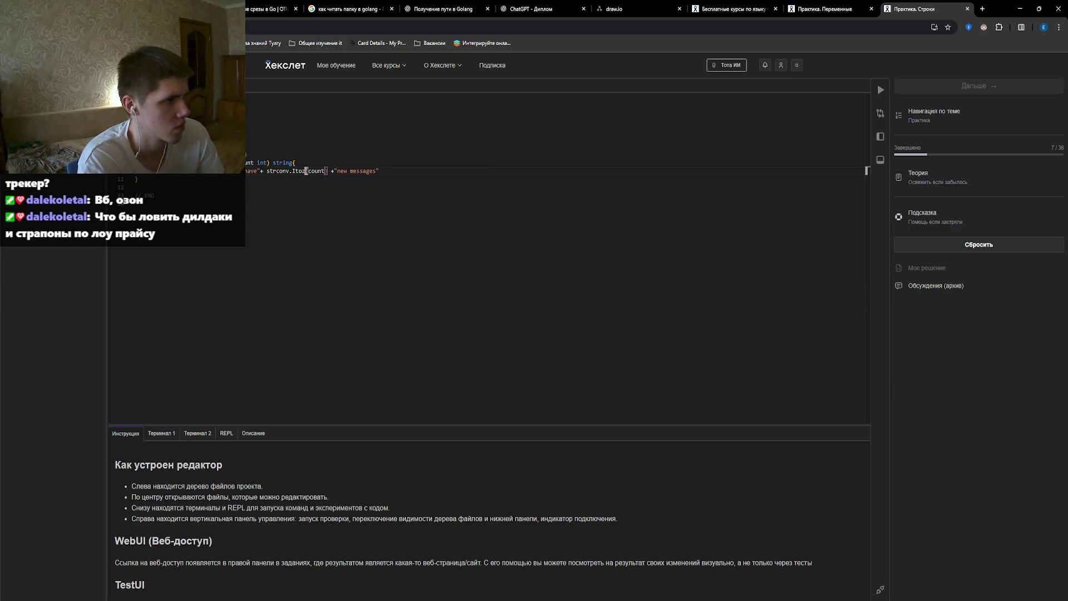
{"action": "left_click", "coordinate": [458, 205]}
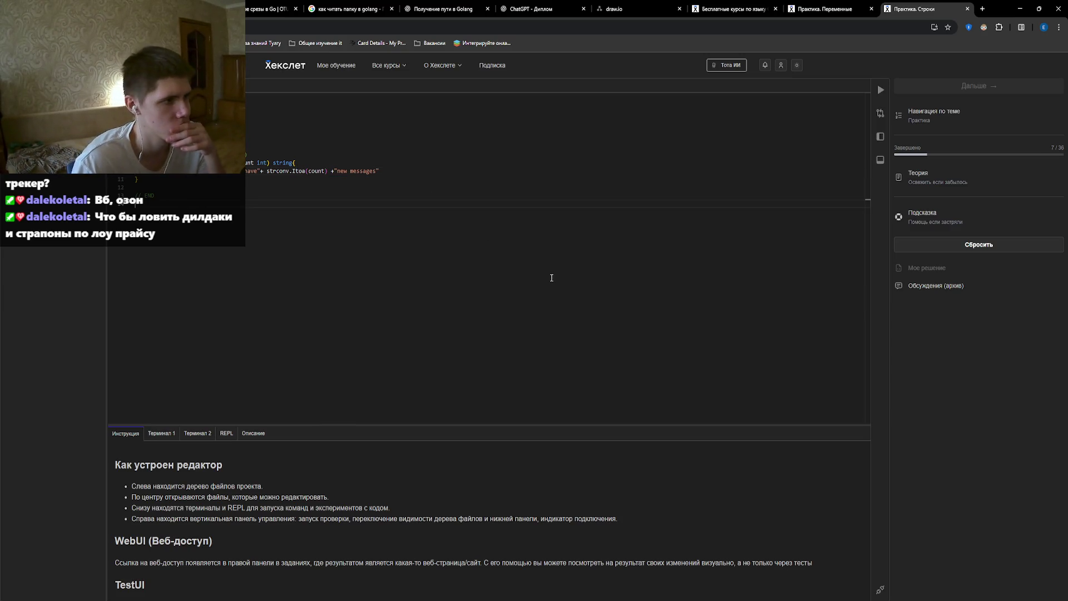
{"action": "left_click", "coordinate": [880, 89]}
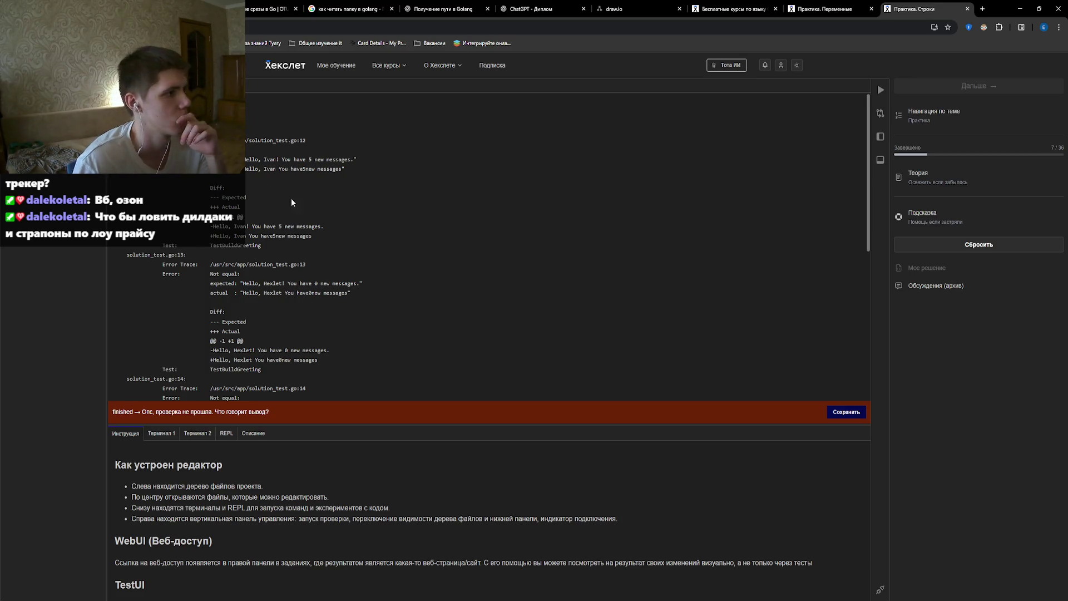
{"action": "key", "text": "Escape"}
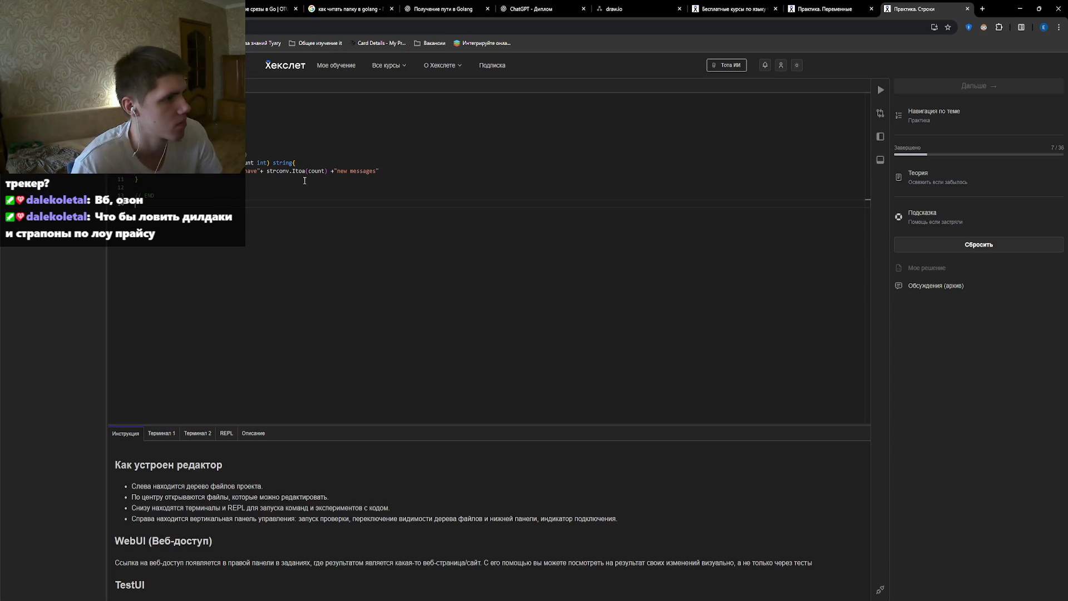
Add spaces after 'have' and before 'new messages', rerunning the tests after each edit.
{"action": "left_click", "coordinate": [258, 171]}
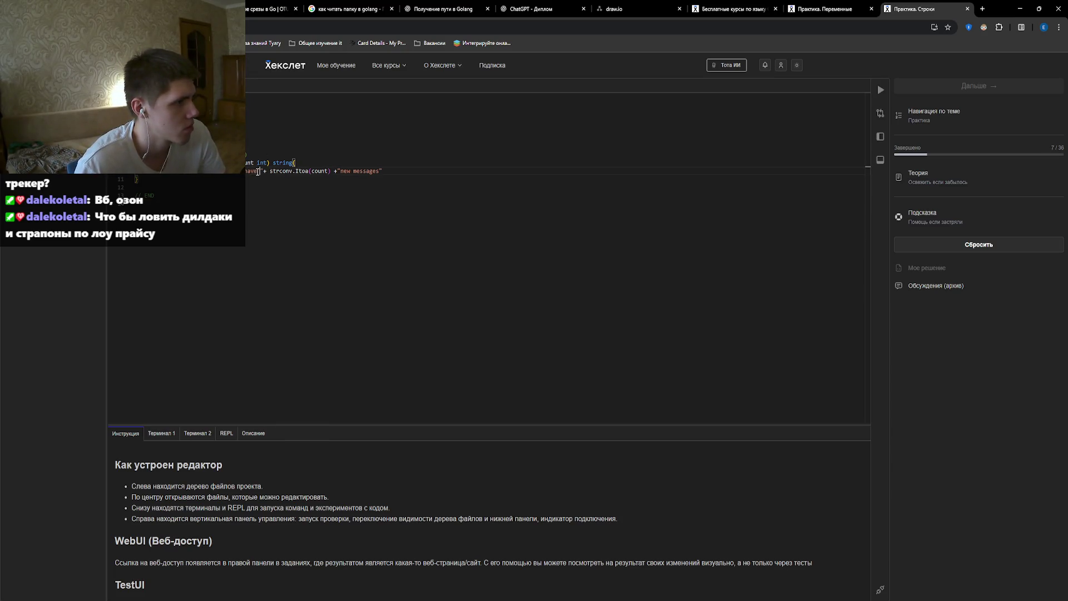
{"action": "left_click", "coordinate": [881, 90]}
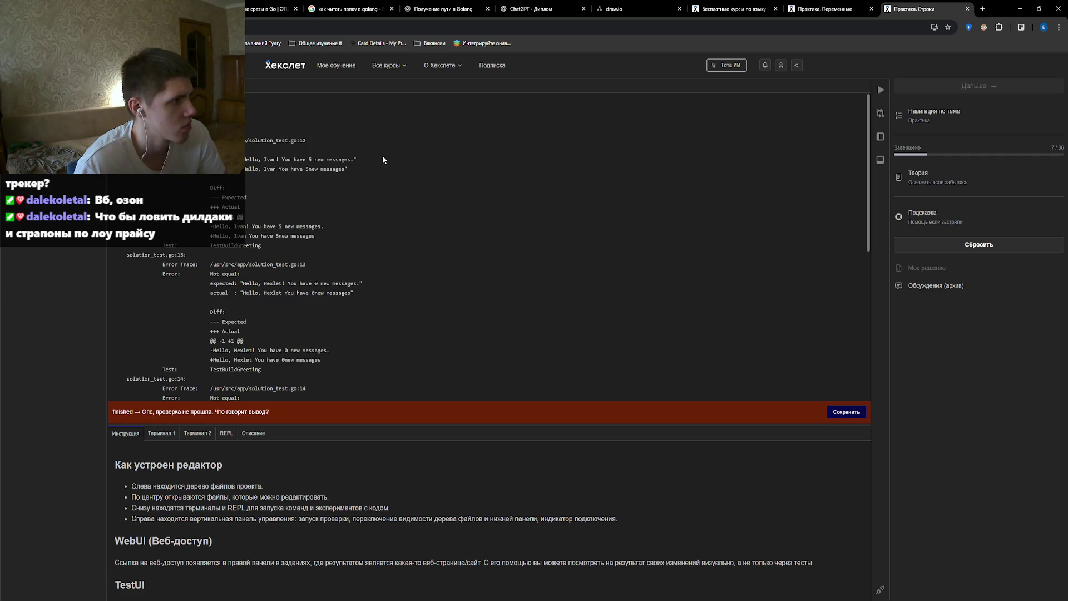
{"action": "key", "text": "Escape"}
{"action": "left_click", "coordinate": [341, 171]}
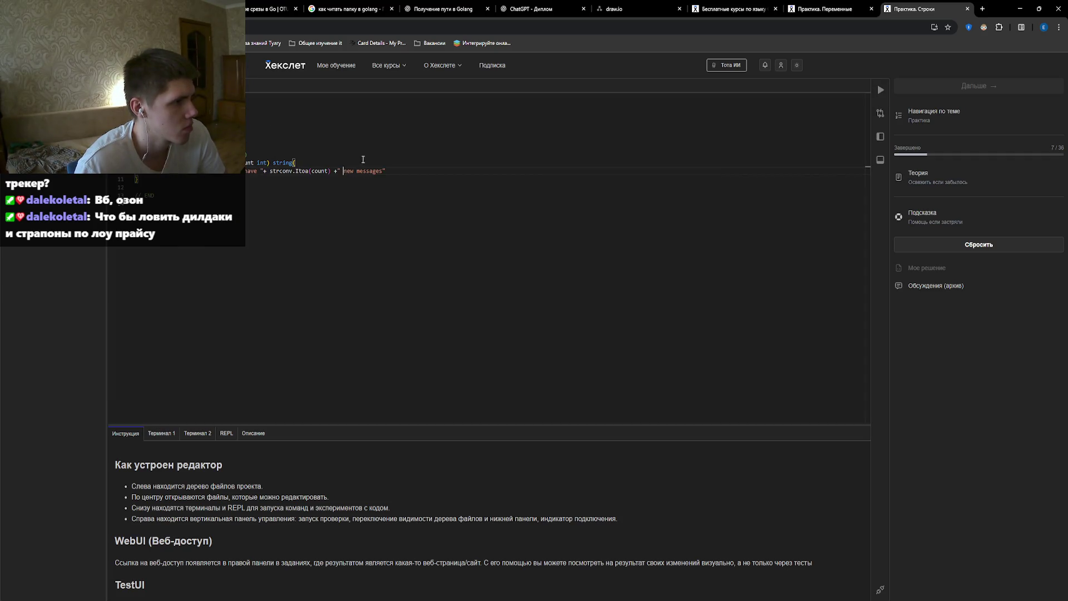
{"action": "left_click", "coordinate": [881, 90]}
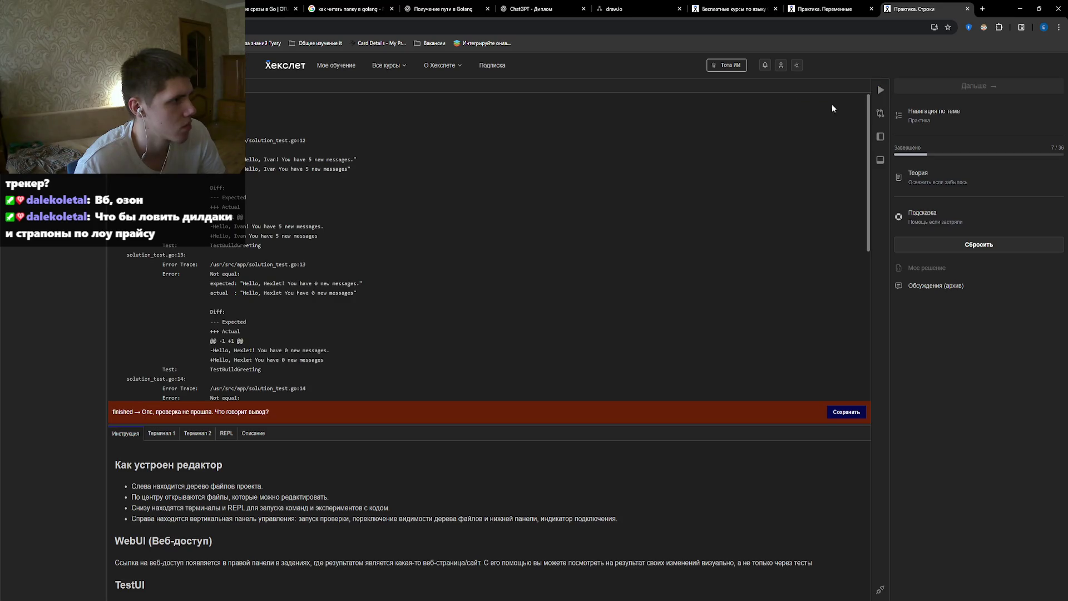
{"action": "key", "text": "Escape"}
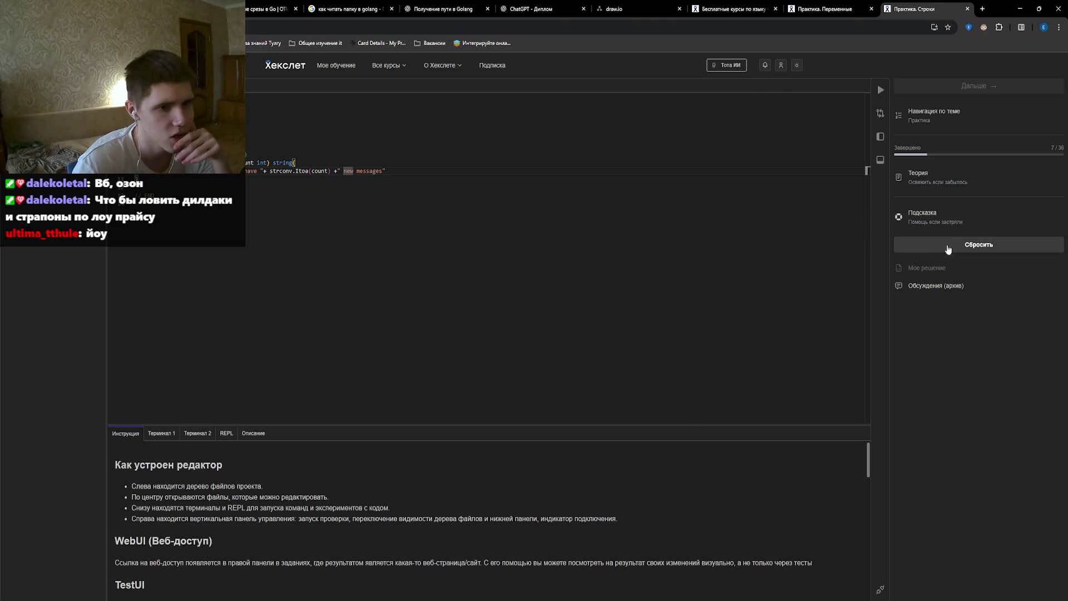
Reread the Строки notes on strconv, string formatting and string length, then close them.
{"action": "left_click", "coordinate": [945, 183]}
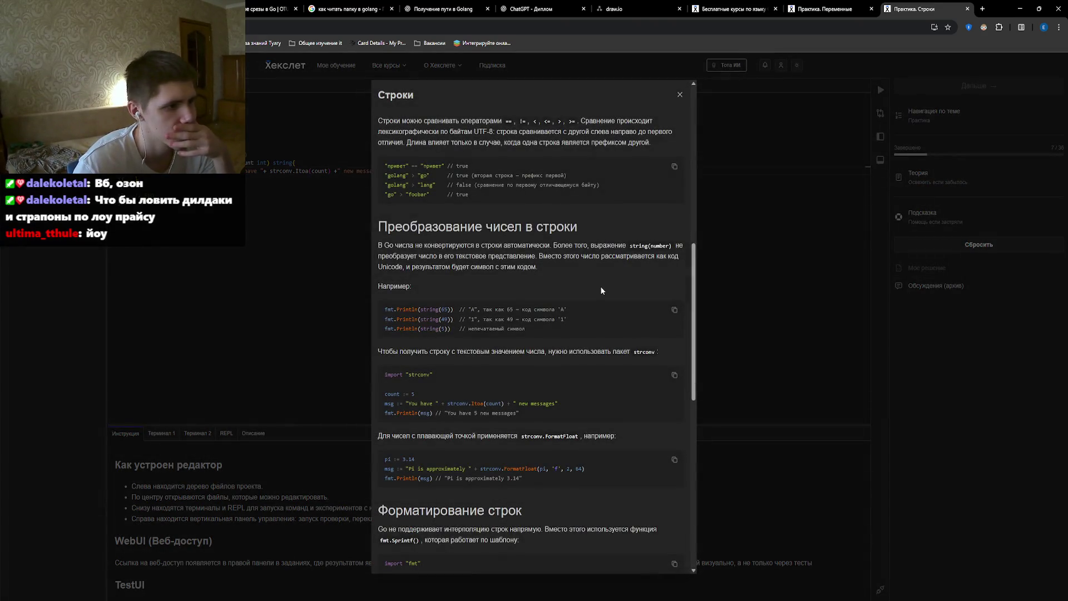
{"action": "scroll", "coordinate": [601, 289], "scroll_direction": "down", "scroll_amount": 5}
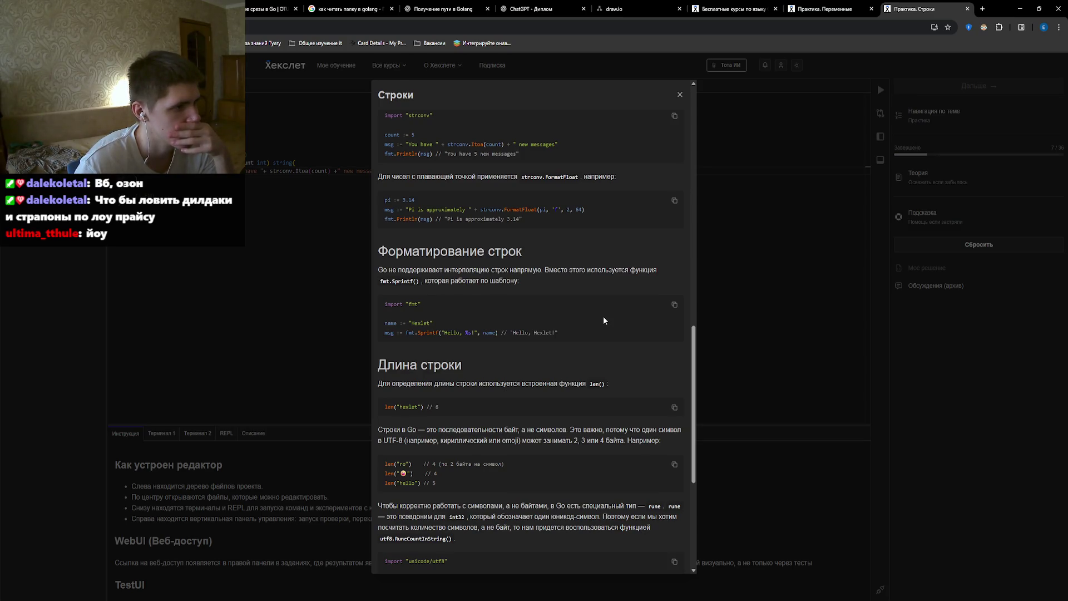
{"action": "scroll", "coordinate": [626, 222], "scroll_direction": "down", "scroll_amount": 5}
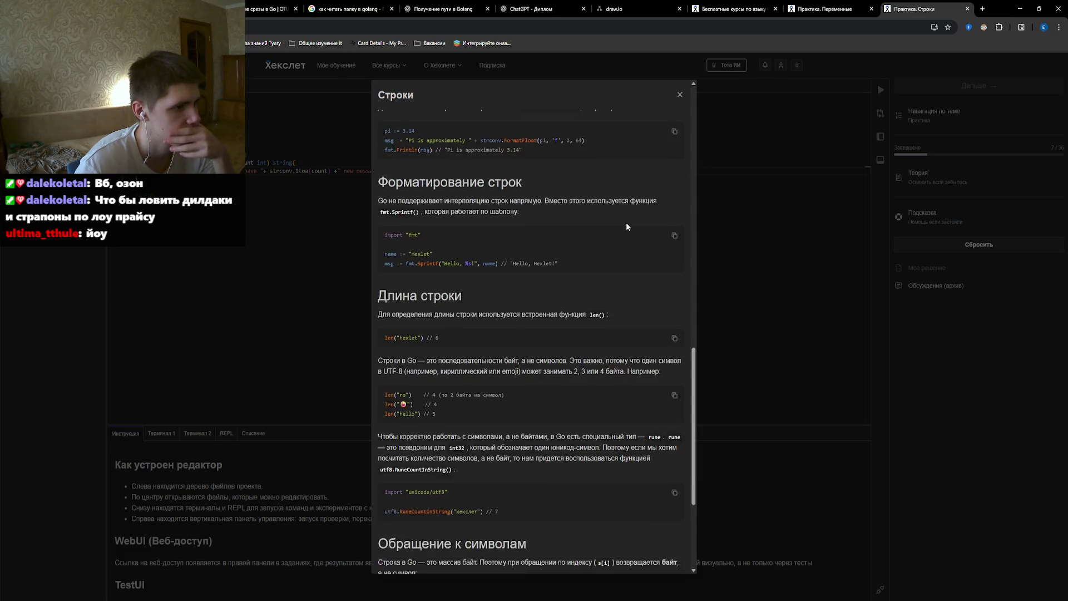
{"action": "scroll", "coordinate": [626, 223], "scroll_direction": "up", "scroll_amount": 5}
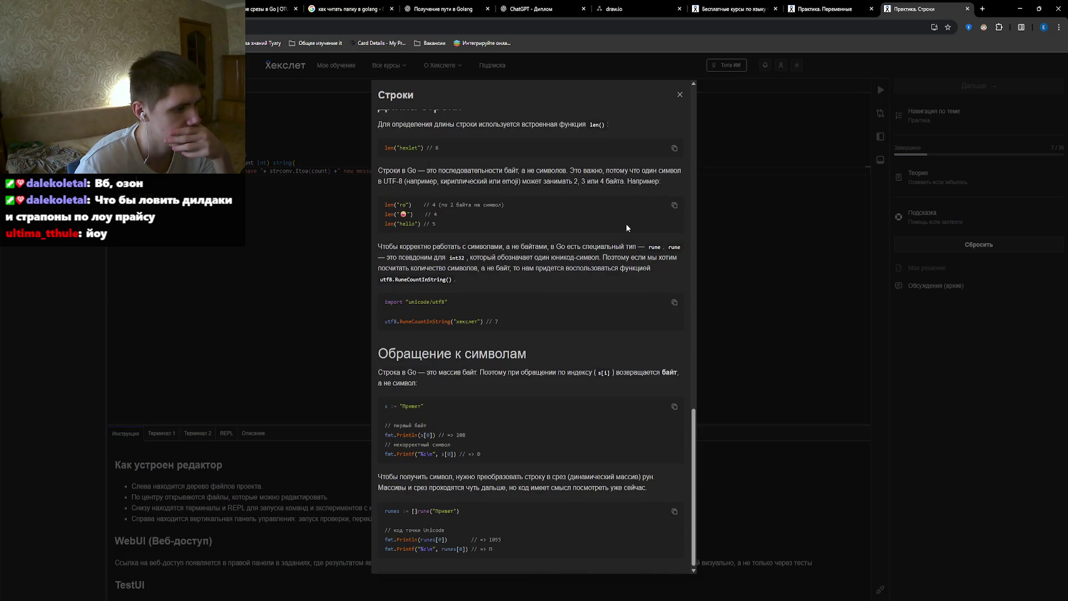
{"action": "scroll", "coordinate": [626, 225], "scroll_direction": "up", "scroll_amount": 2}
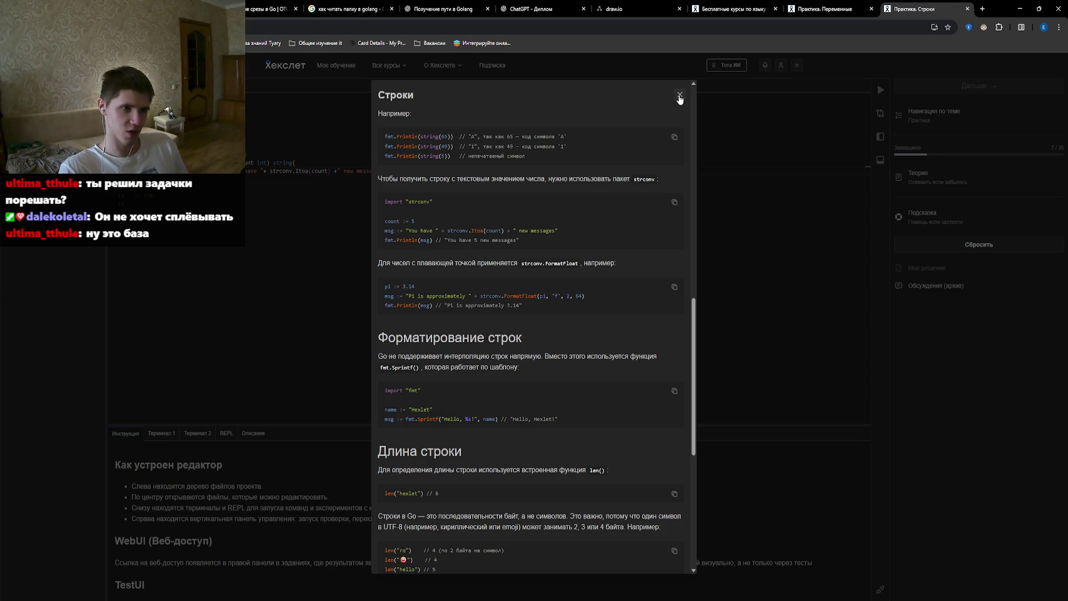
{"action": "left_click", "coordinate": [679, 97]}
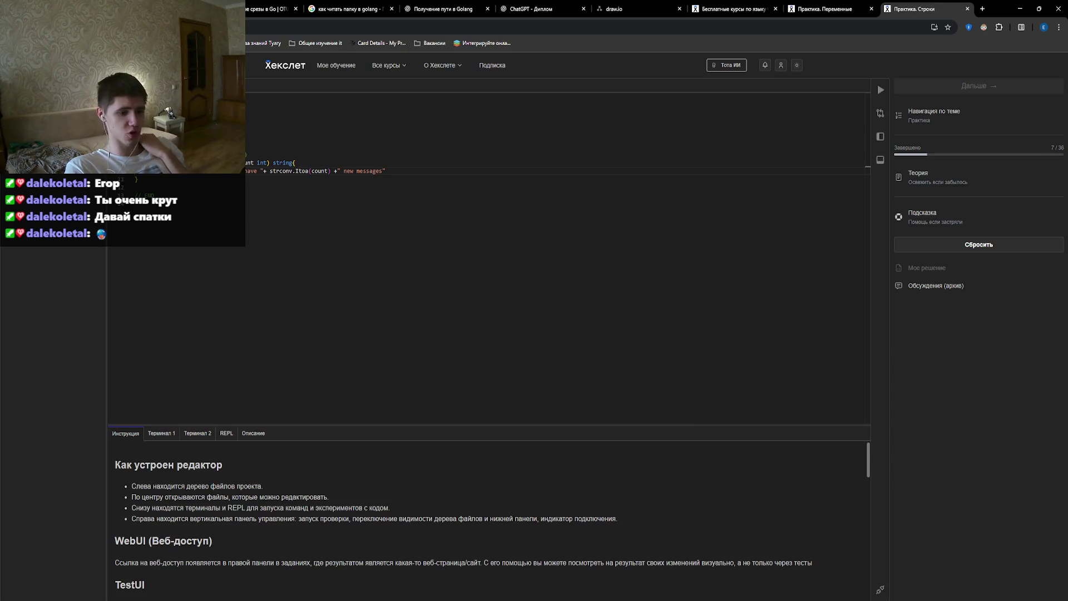
Switch to the GoLand window holding the HashStorageChecker project.
{"action": "key", "text": "alt+Tab"}
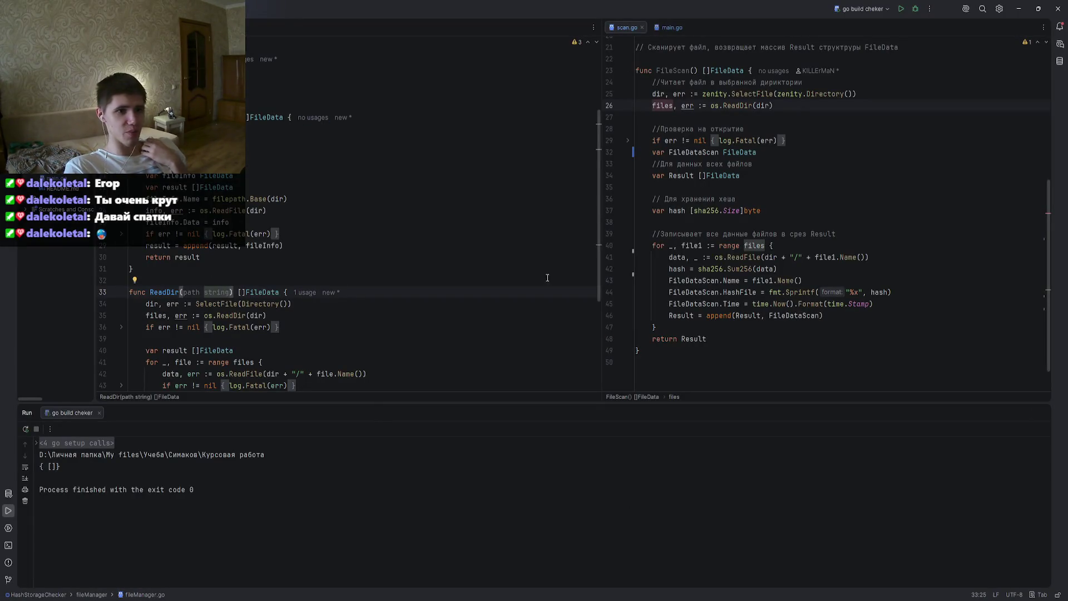